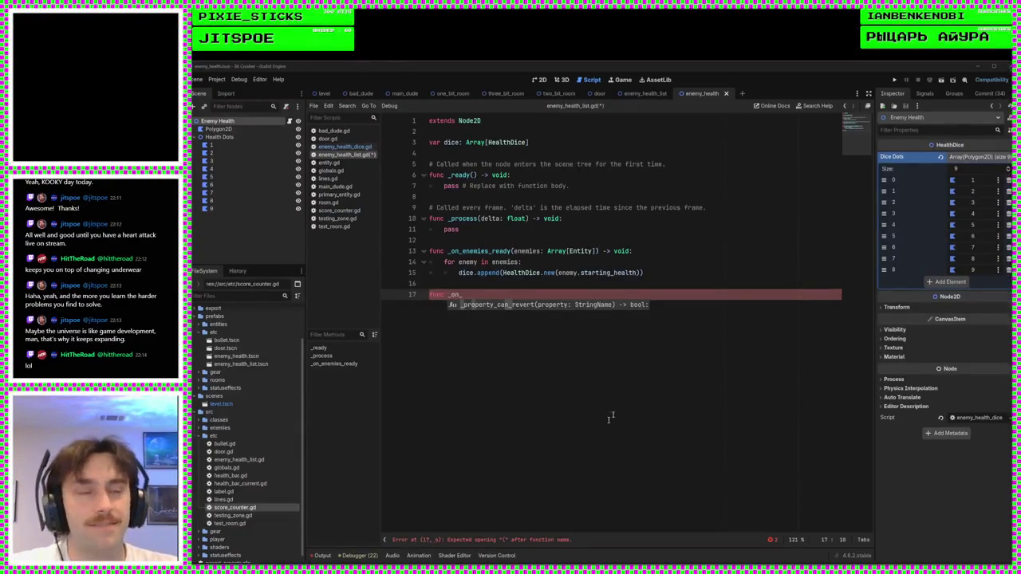
Step: In enemy_health_dice.gd, declare 'var enemy: Entity' after the dice_dots dictionary
{"action": "left_click", "coordinate": [617, 296]}
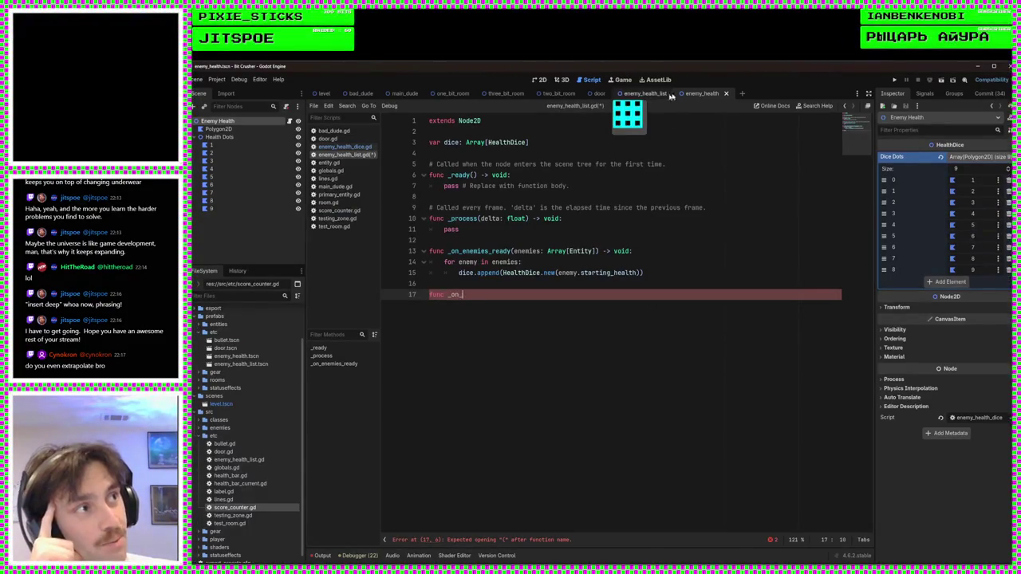
{"action": "left_click_drag", "start_coordinate": [509, 303], "coordinate": [429, 295]}
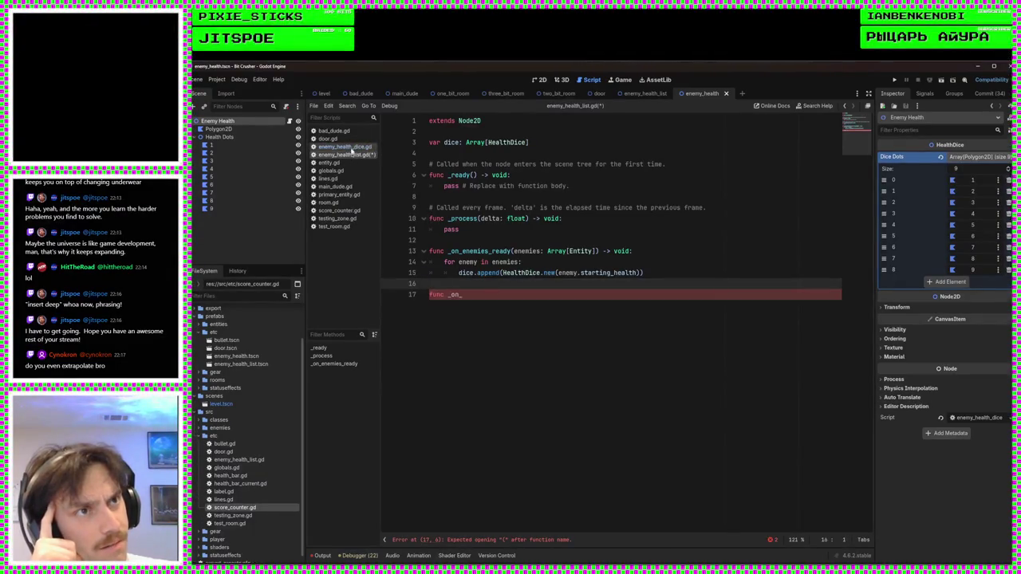
{"action": "left_click", "coordinate": [344, 146]}
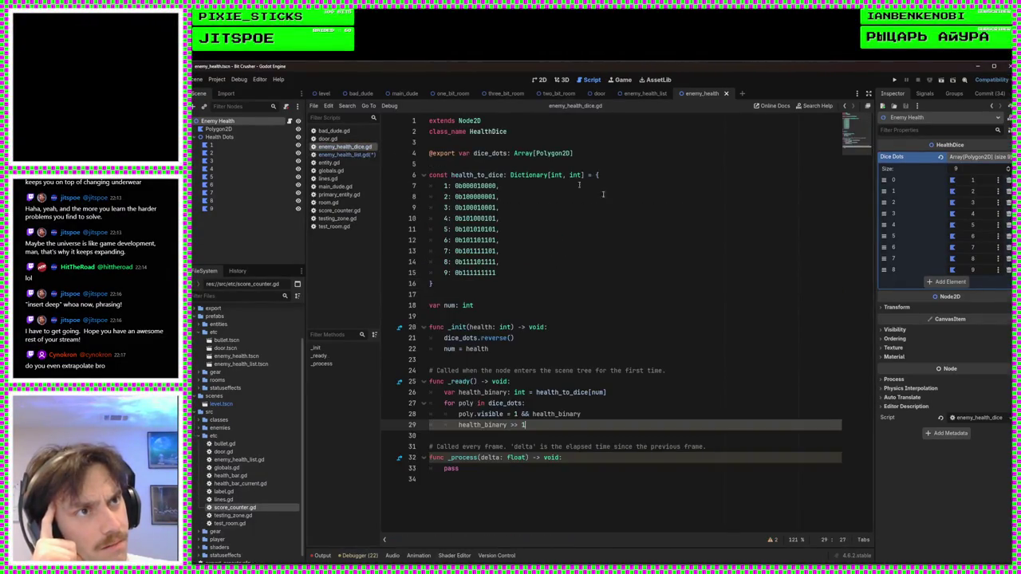
{"action": "left_click", "coordinate": [599, 153]}
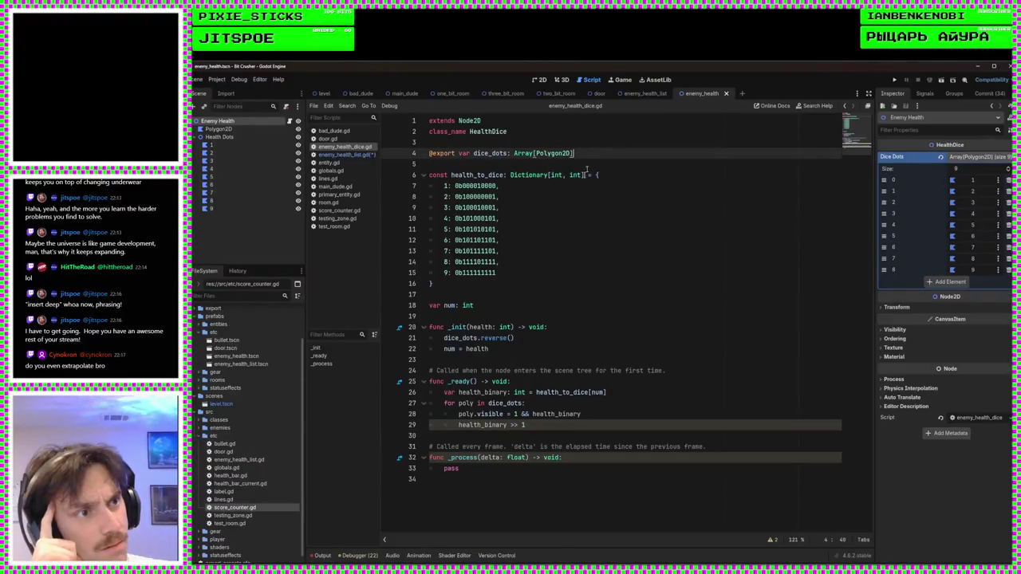
{"action": "left_click", "coordinate": [519, 303]}
{"action": "left_click", "coordinate": [507, 297]}
{"action": "key", "text": "Return"}
{"action": "type", "text": "var "}
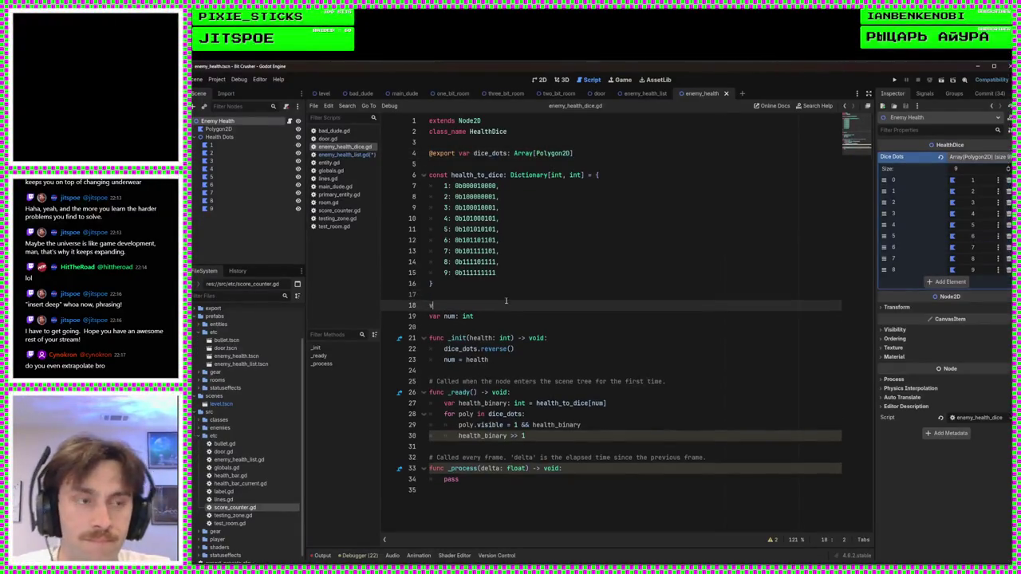
{"action": "type", "text": "enemy"}
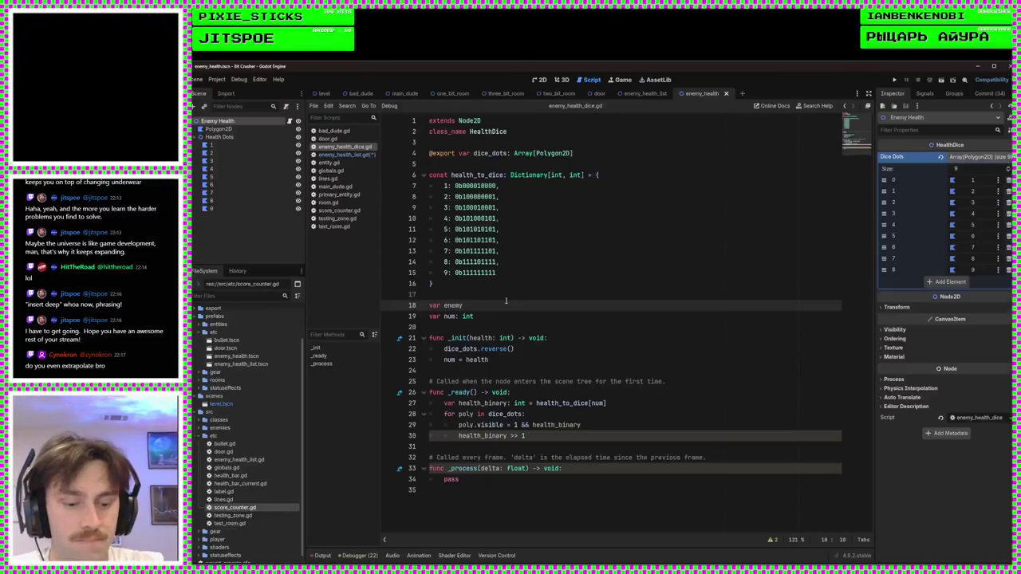
{"action": "type", "text": ": Entity"}
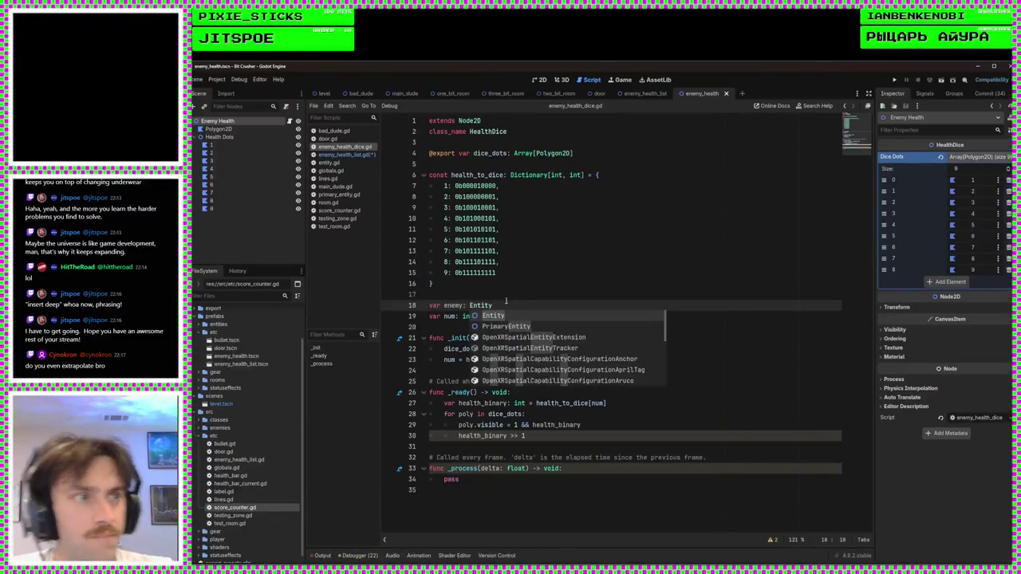
{"action": "key", "text": "Escape"}
Step: Add an 'enemy: Entity' parameter before health in the _init signature
{"action": "left_click", "coordinate": [469, 338]}
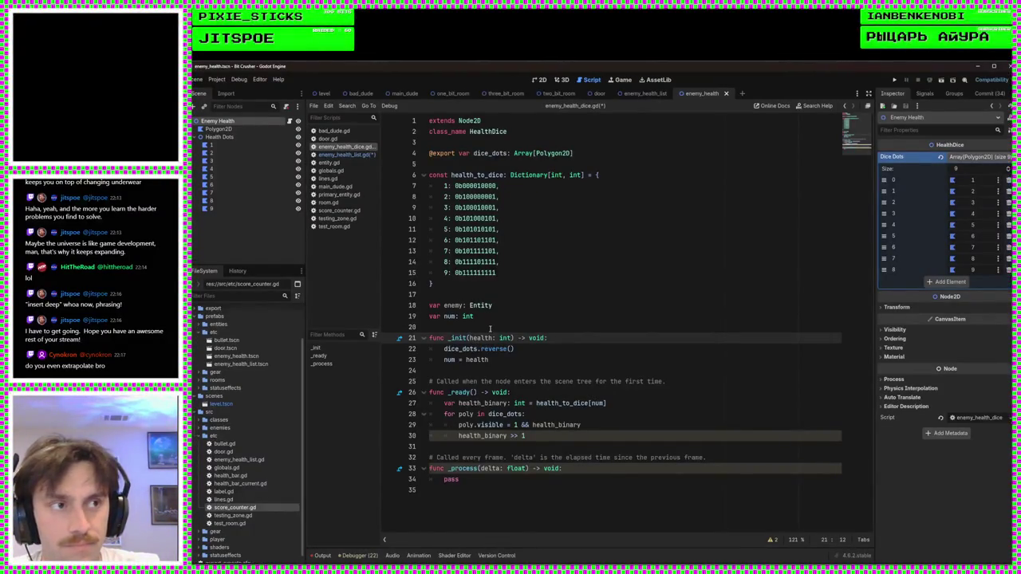
{"action": "type", "text": "enemy_"}
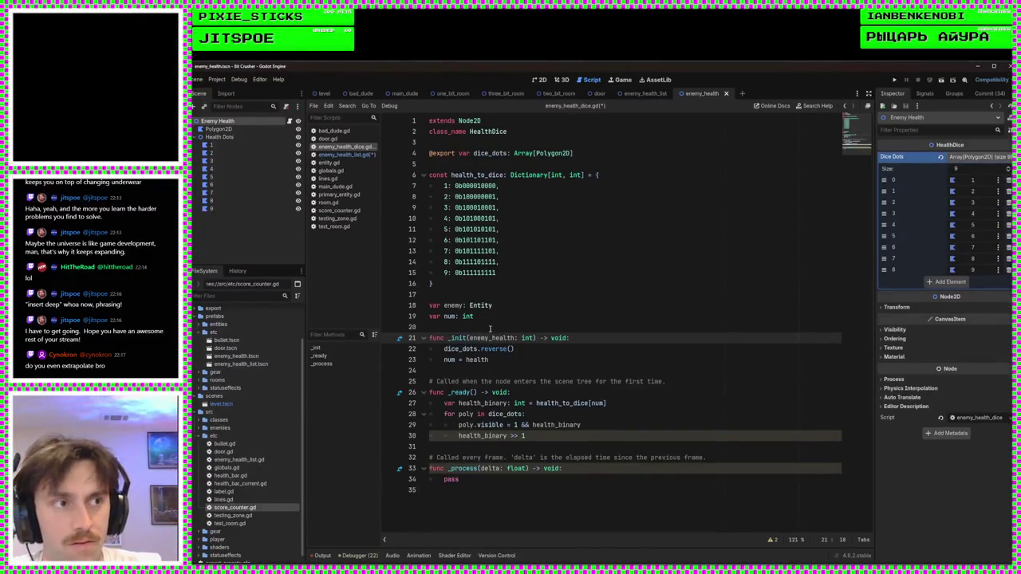
{"action": "key", "text": "BackSpace"}
{"action": "type", "text": ": e"}
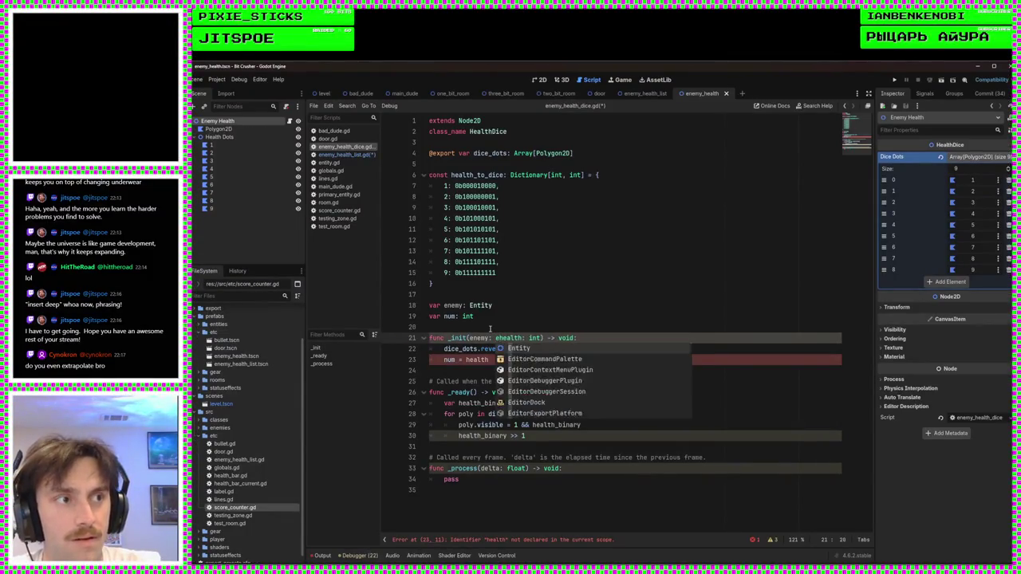
{"action": "key", "text": "Right"}
{"action": "type", "text": "ntity,"}
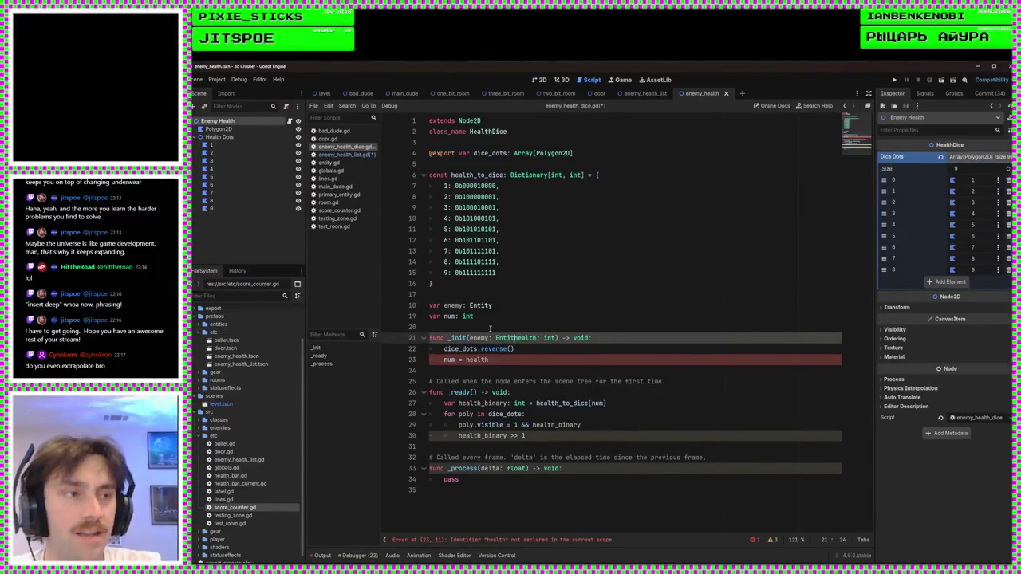
{"action": "left_click", "coordinate": [490, 328]}
Step: Rename the new variable to enemy_source and add a line after the reverse call
{"action": "key", "text": "Up"}
{"action": "key", "text": "Up"}
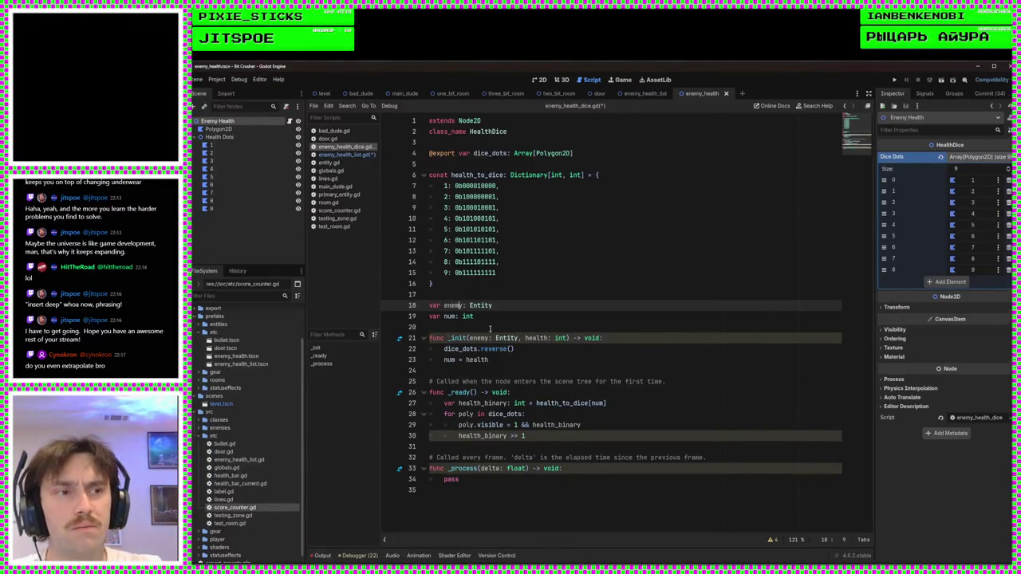
{"action": "type", "text": "_source"}
{"action": "key", "text": "Down"}
{"action": "key", "text": "Down"}
{"action": "key", "text": "Down"}
{"action": "key", "text": "Down"}
{"action": "key", "text": "Up"}
{"action": "key", "text": "Up"}
{"action": "key", "text": "Right"}
{"action": "key", "text": "Right"}
{"action": "key", "text": "Right"}
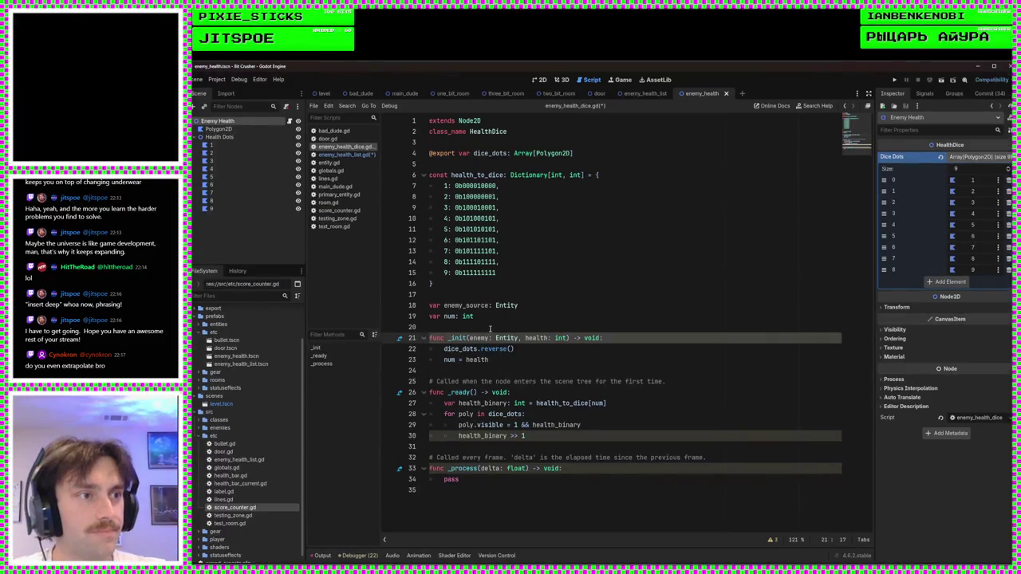
{"action": "left_click", "coordinate": [567, 361]}
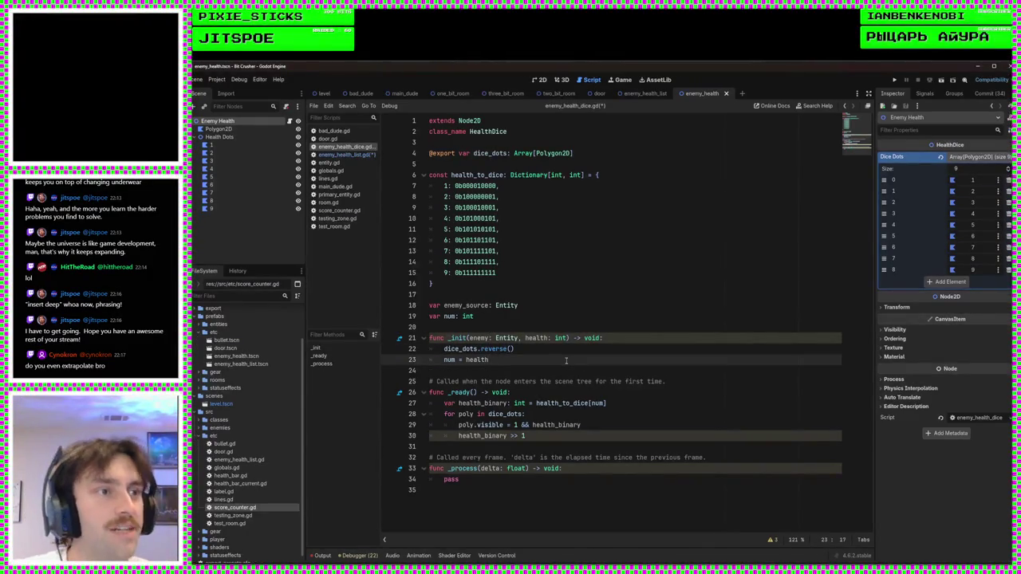
{"action": "left_click", "coordinate": [517, 348]}
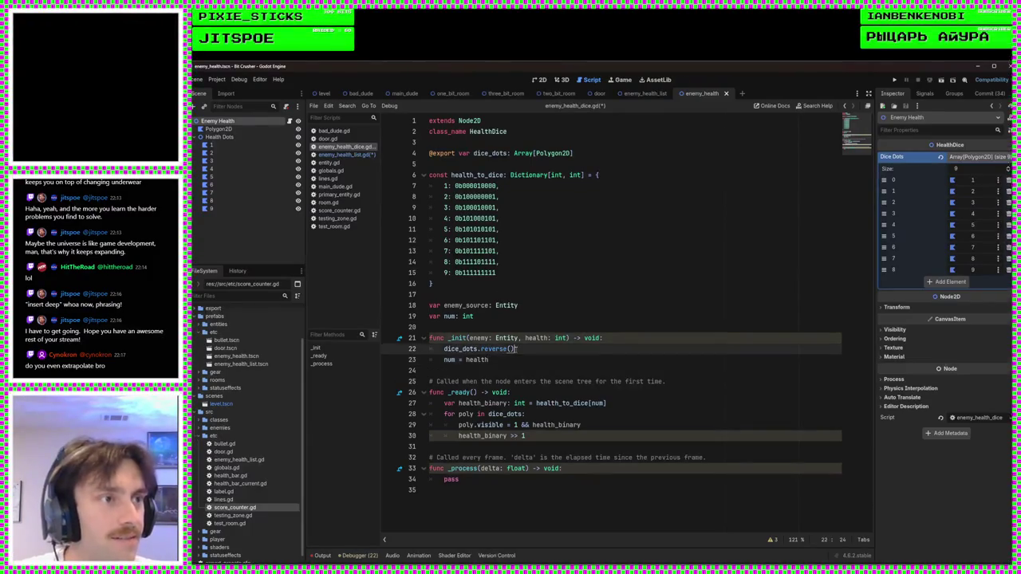
{"action": "key", "text": "Return"}
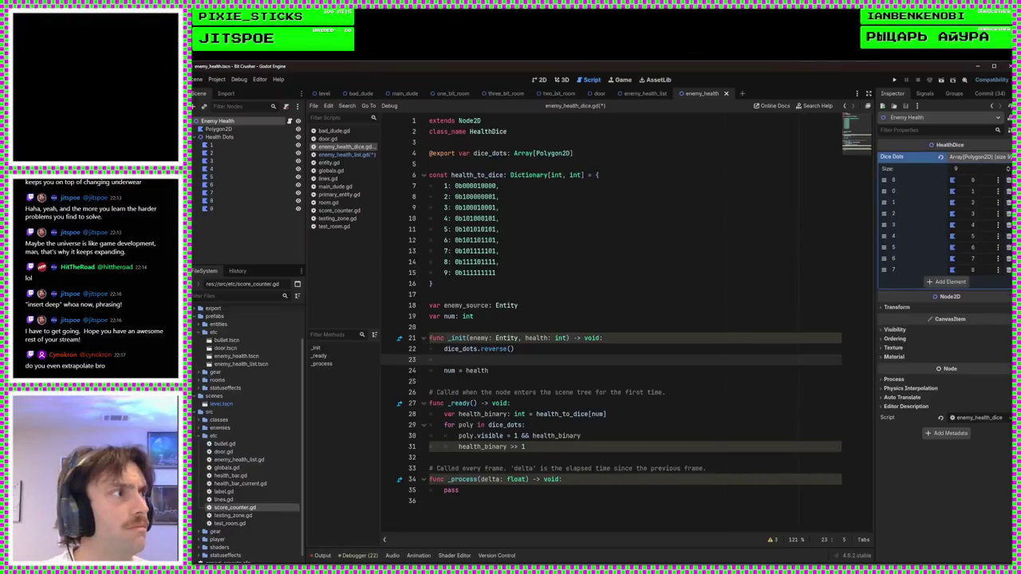
Step: Delete dice_dots.reverse() from _init and move the bottom Dice Dots polygon to the top
{"action": "left_click_drag", "start_coordinate": [515, 349], "coordinate": [604, 338]}
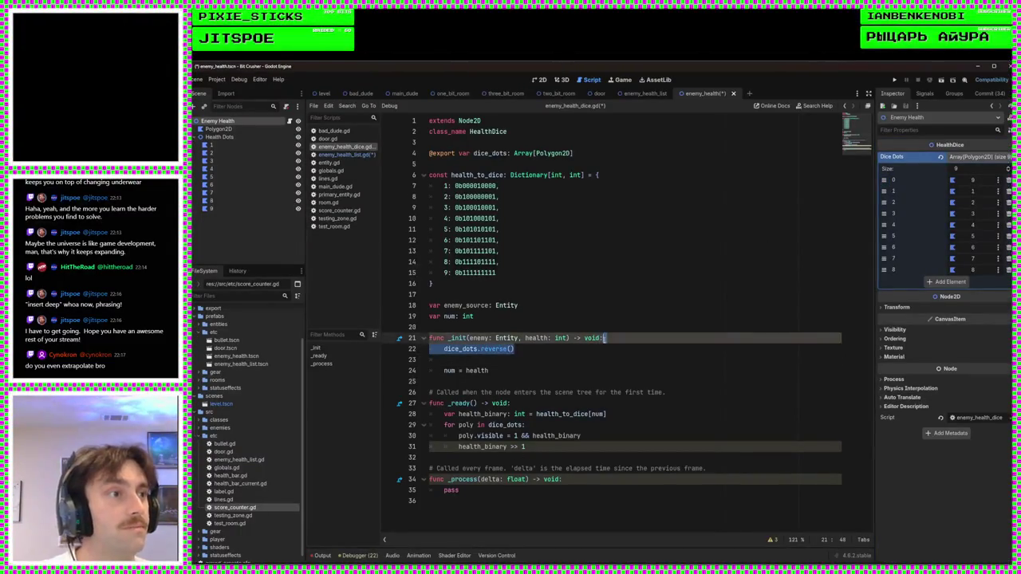
{"action": "key", "text": "BackSpace"}
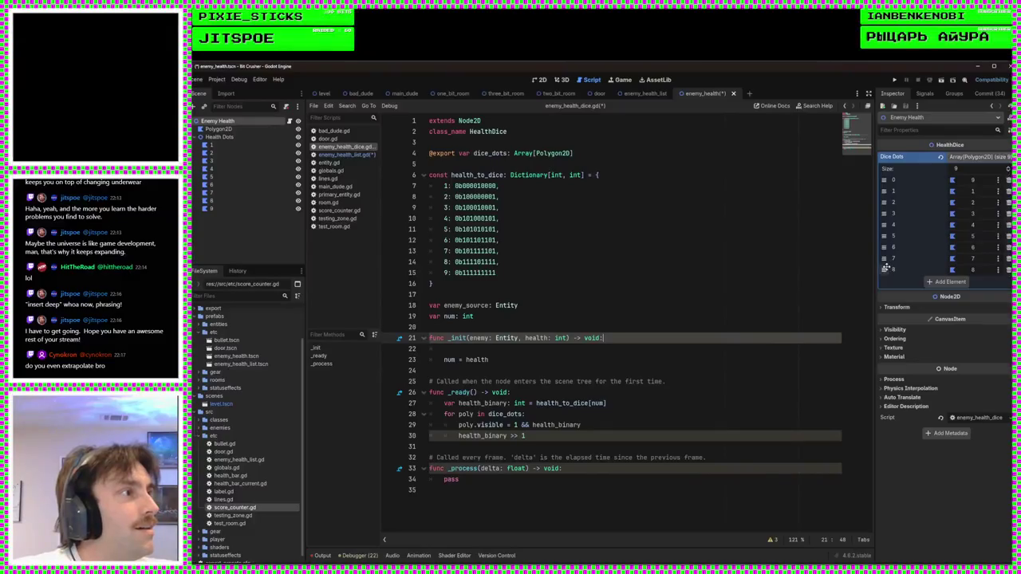
{"action": "left_click_drag", "start_coordinate": [893, 194], "coordinate": [886, 201]}
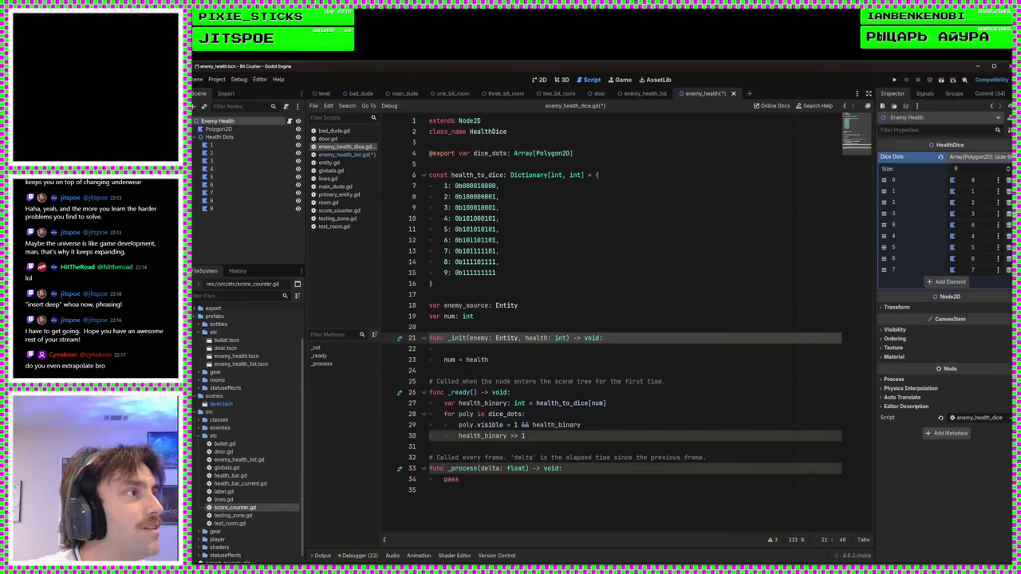
{"action": "left_click_drag", "start_coordinate": [886, 195], "coordinate": [884, 196]}
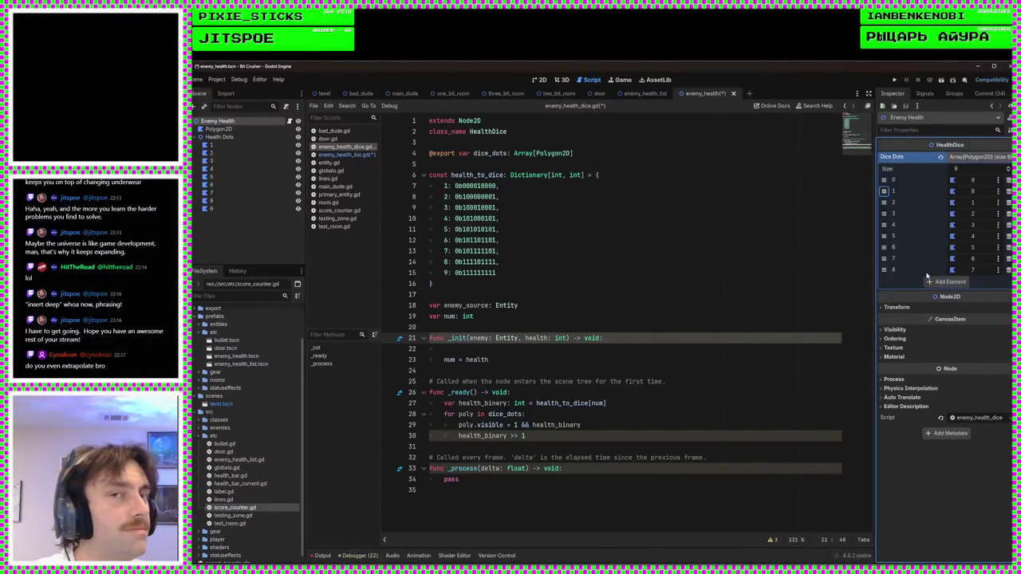
{"action": "left_click_drag", "start_coordinate": [884, 271], "coordinate": [884, 184]}
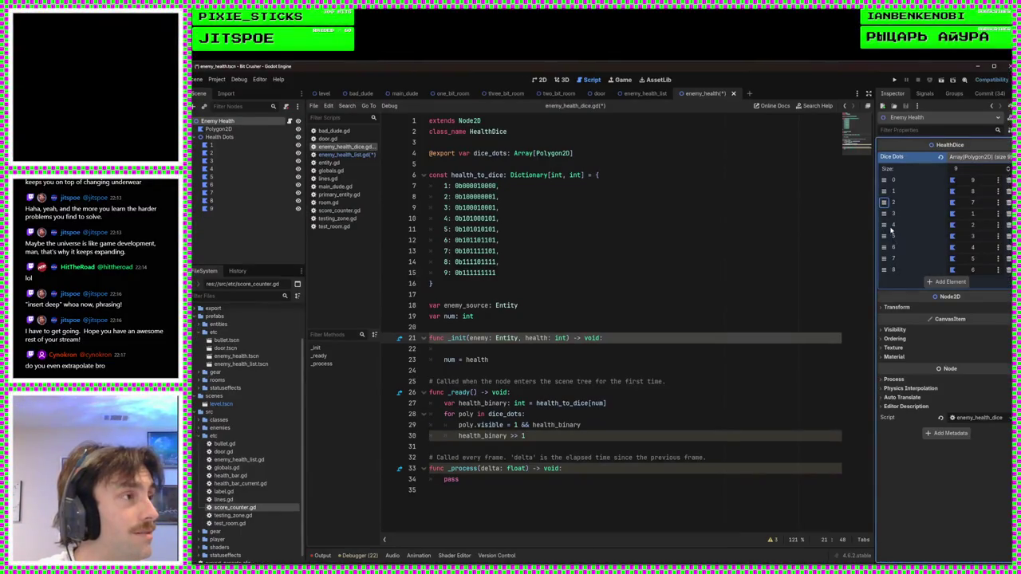
Step: Move polygons 1–3 to the last slots so Dice Dots is reversed, then save
{"action": "left_click_drag", "start_coordinate": [884, 214], "coordinate": [884, 270]}
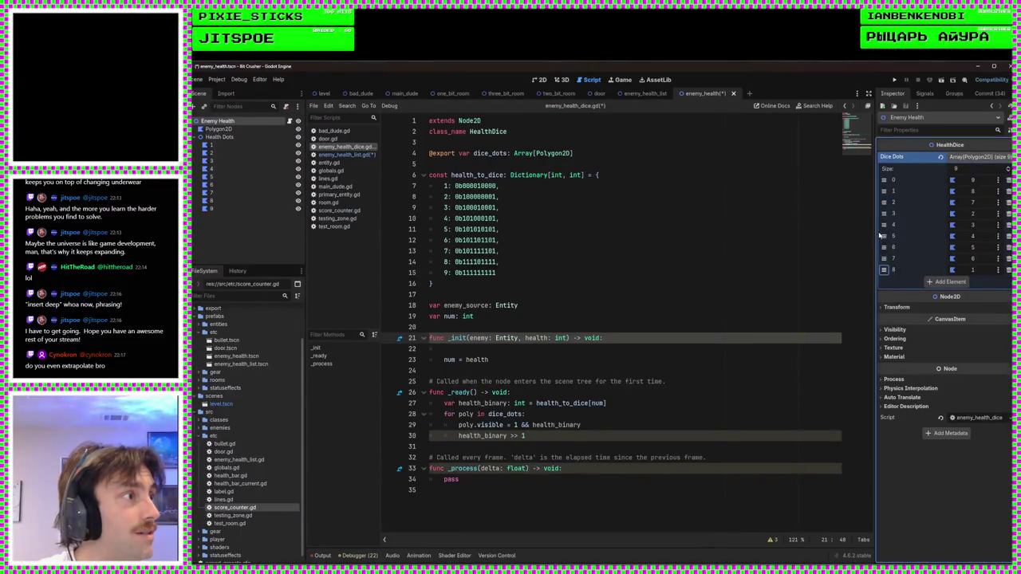
{"action": "left_click_drag", "start_coordinate": [884, 213], "coordinate": [884, 259]}
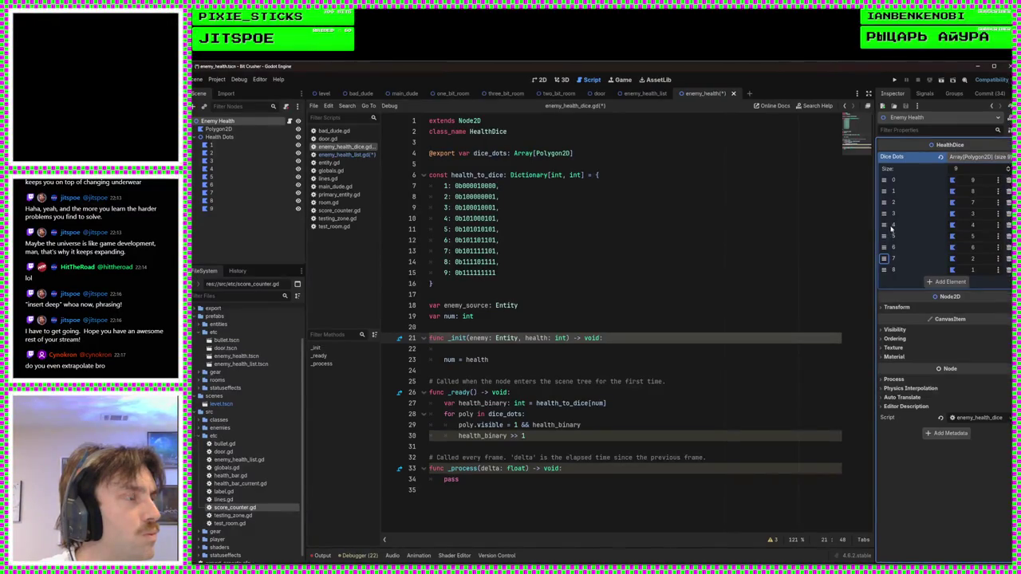
{"action": "left_click_drag", "start_coordinate": [884, 214], "coordinate": [884, 248]}
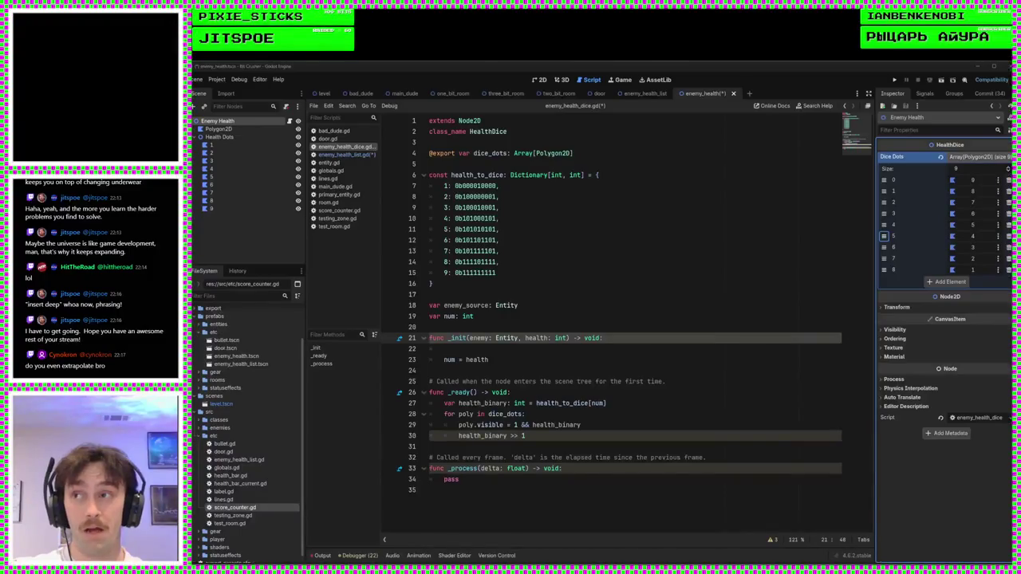
{"action": "left_click", "coordinate": [722, 383]}
{"action": "key", "text": "ctrl+s"}
{"action": "mouse_move", "coordinate": [950, 372]}
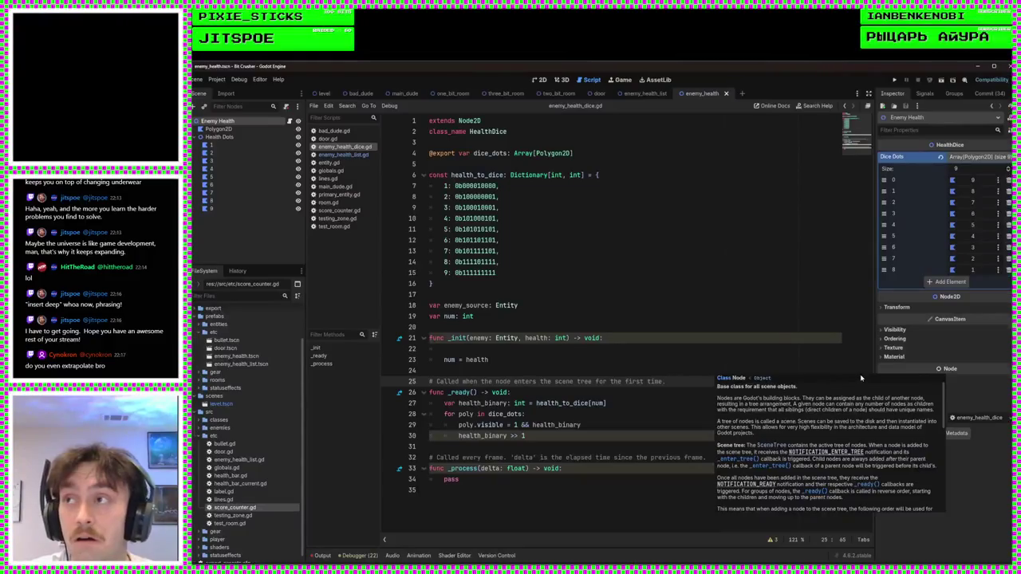
{"action": "left_click", "coordinate": [625, 325]}
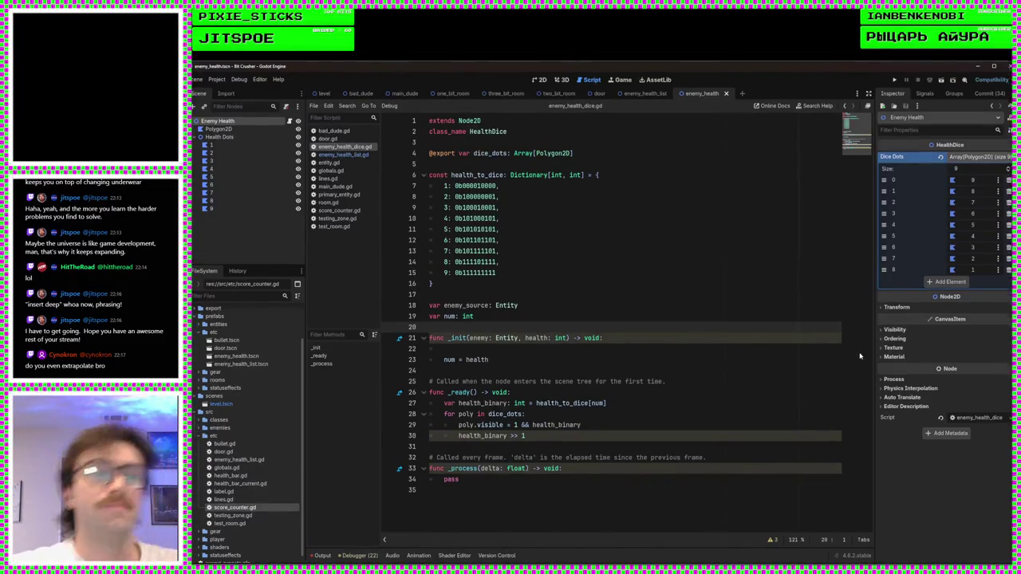
{"action": "left_click", "coordinate": [586, 316]}
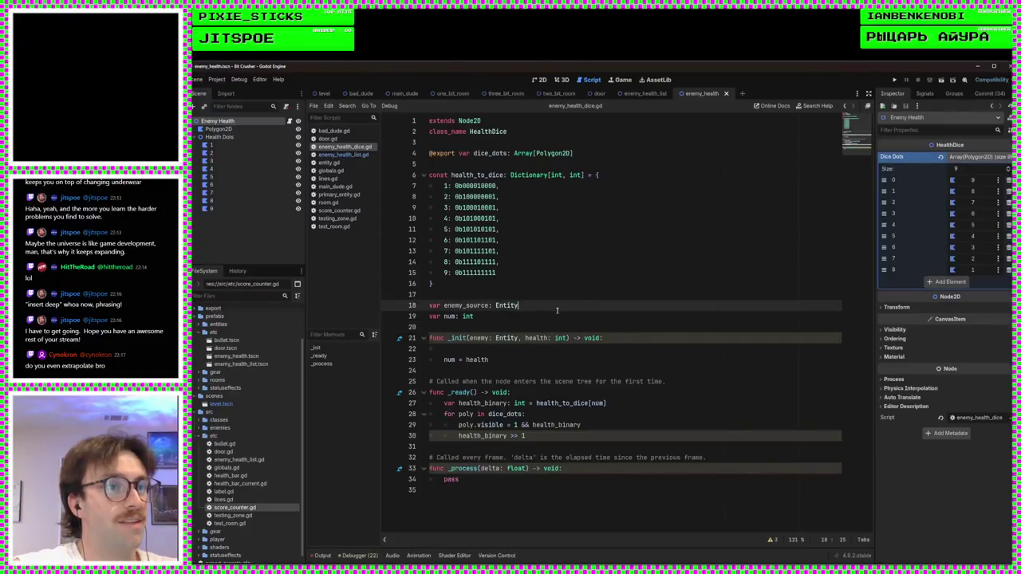
{"action": "left_click", "coordinate": [557, 348]}
{"action": "type", "text": "ene"}
{"action": "key", "text": "Down"}
{"action": "key", "text": "Return"}
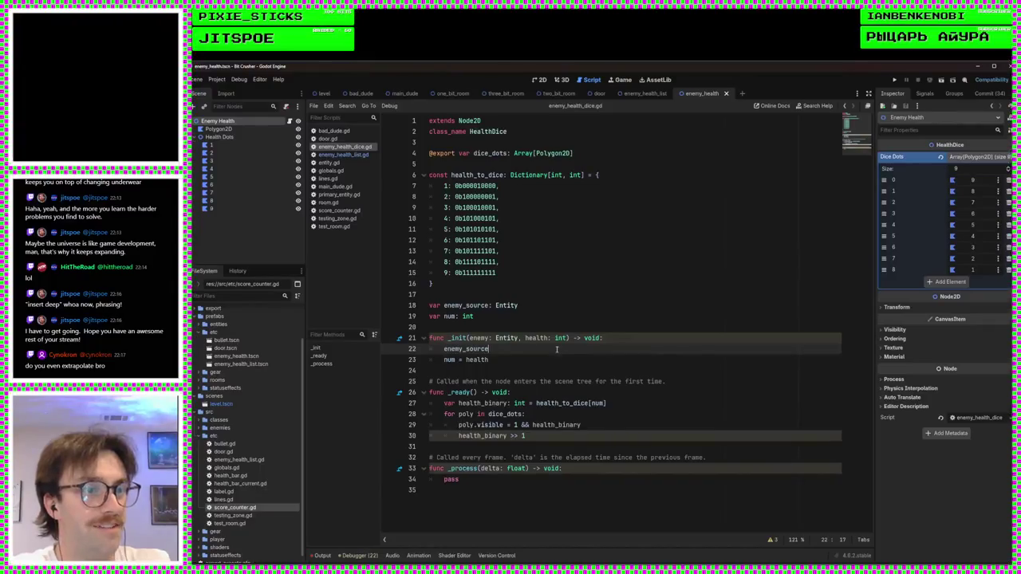
{"action": "type", "text": " = enemy"}
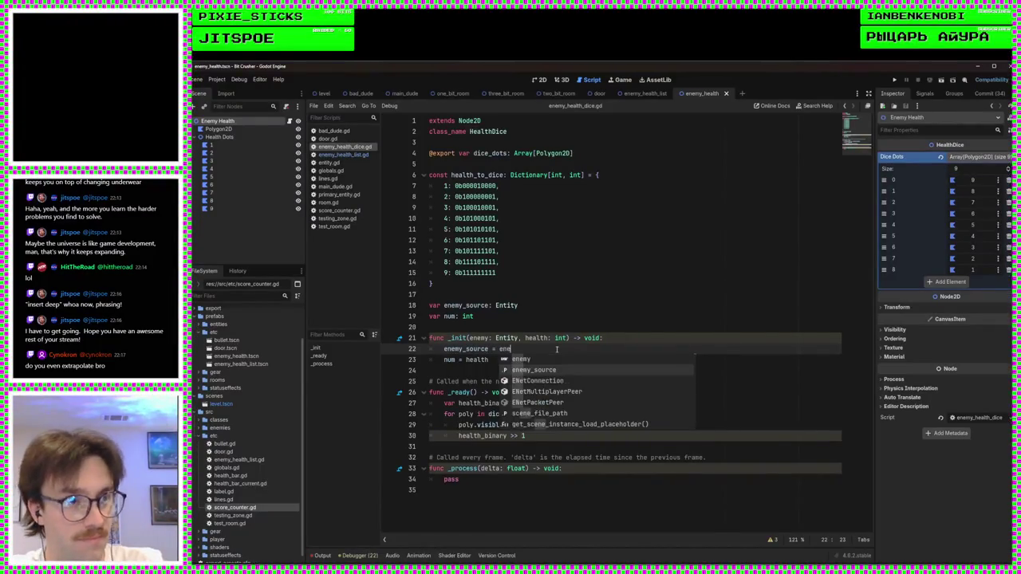
{"action": "key", "text": "ctrl+s"}
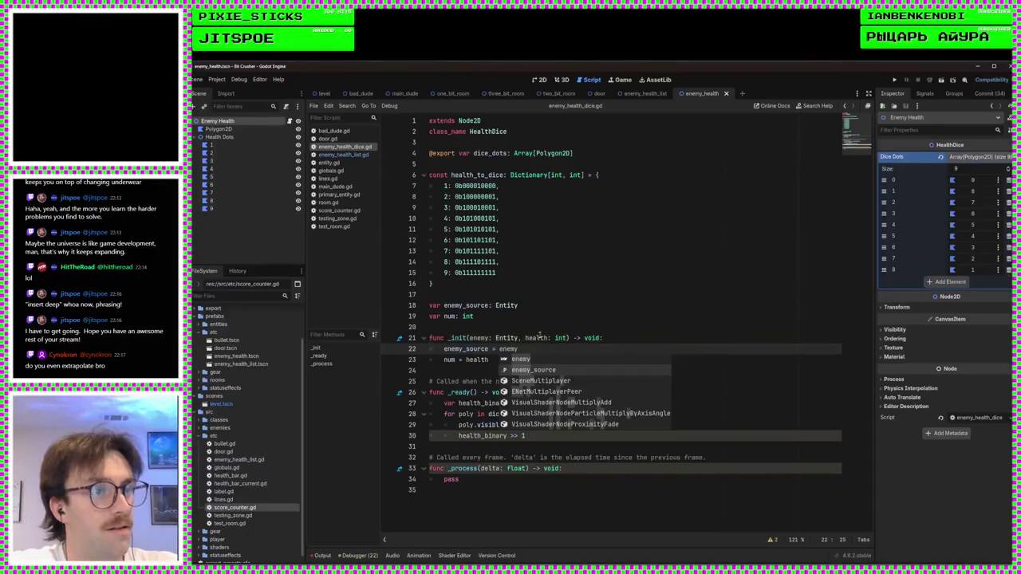
{"action": "left_click", "coordinate": [516, 328]}
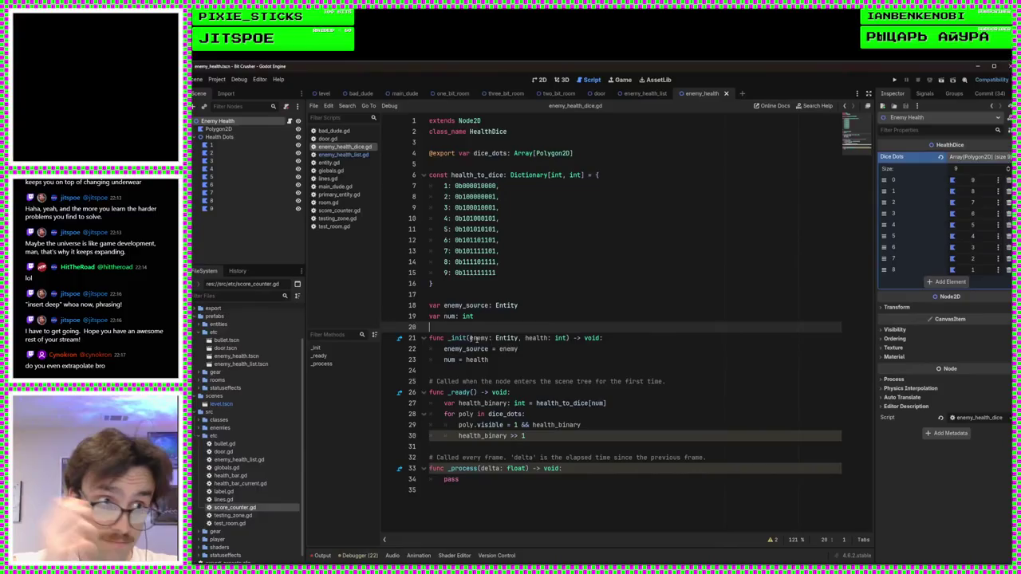
{"action": "left_click", "coordinate": [517, 359]}
{"action": "left_click", "coordinate": [538, 351]}
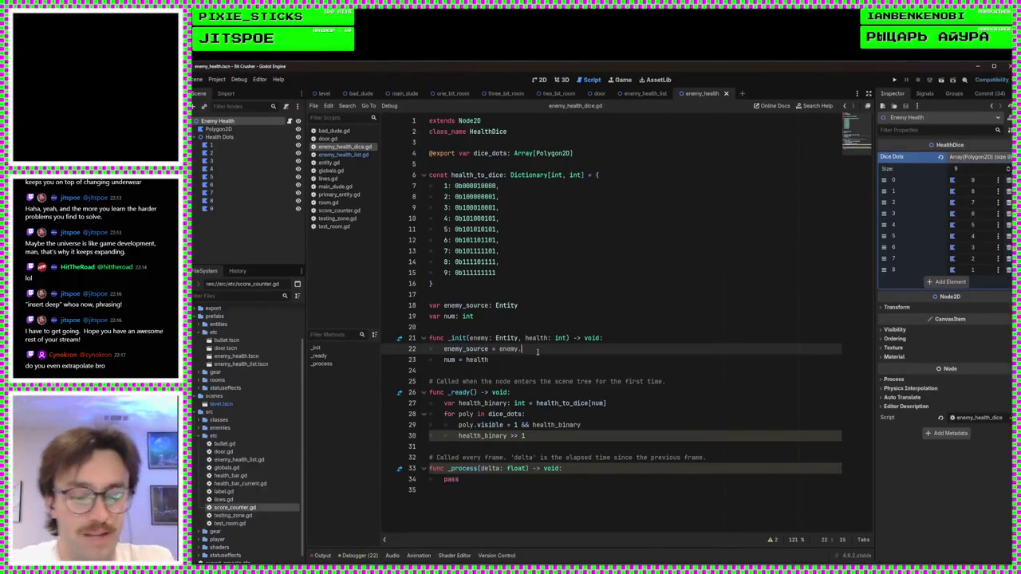
{"action": "type", "text": ".id"}
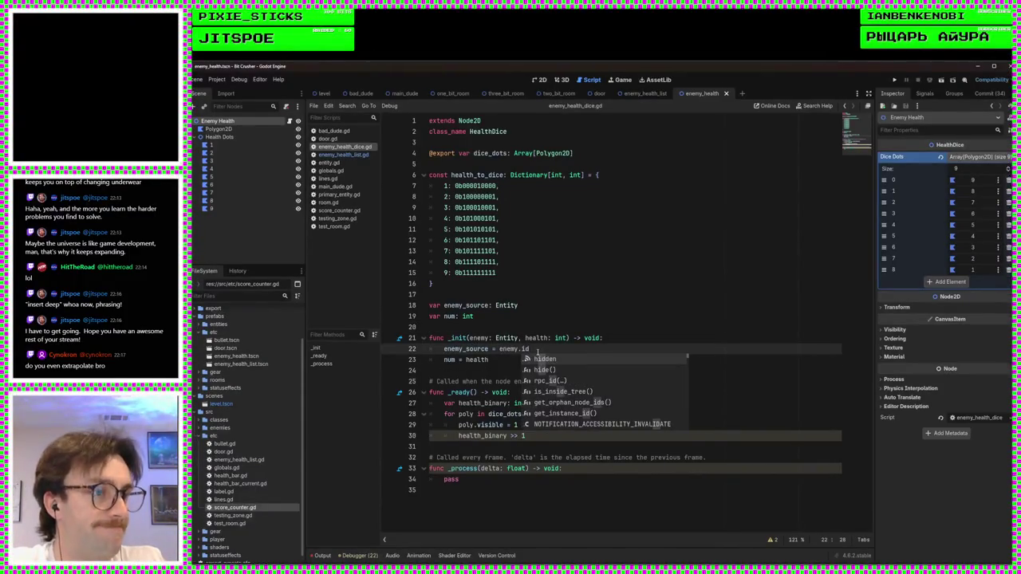
{"action": "key", "text": "Down"}
{"action": "key", "text": "Down"}
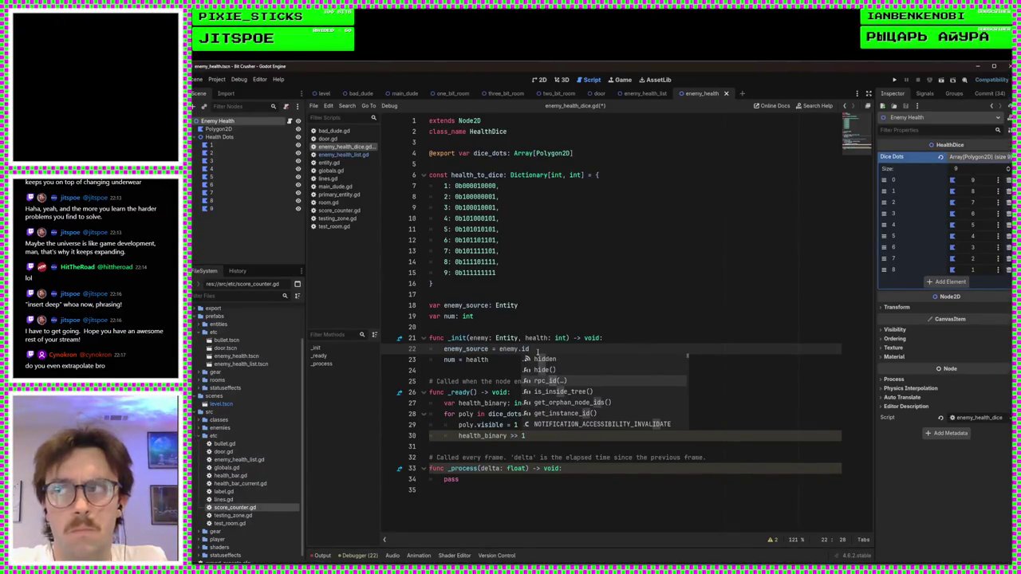
{"action": "key", "text": "BackSpace"}
{"action": "key", "text": "BackSpace"}
{"action": "key", "text": "BackSpace"}
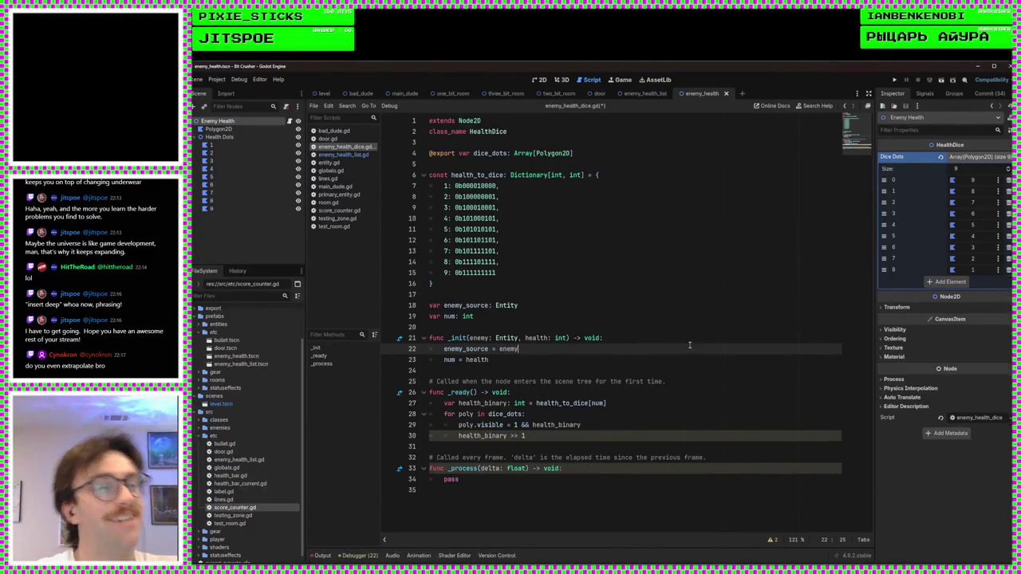
{"action": "left_click", "coordinate": [638, 325]}
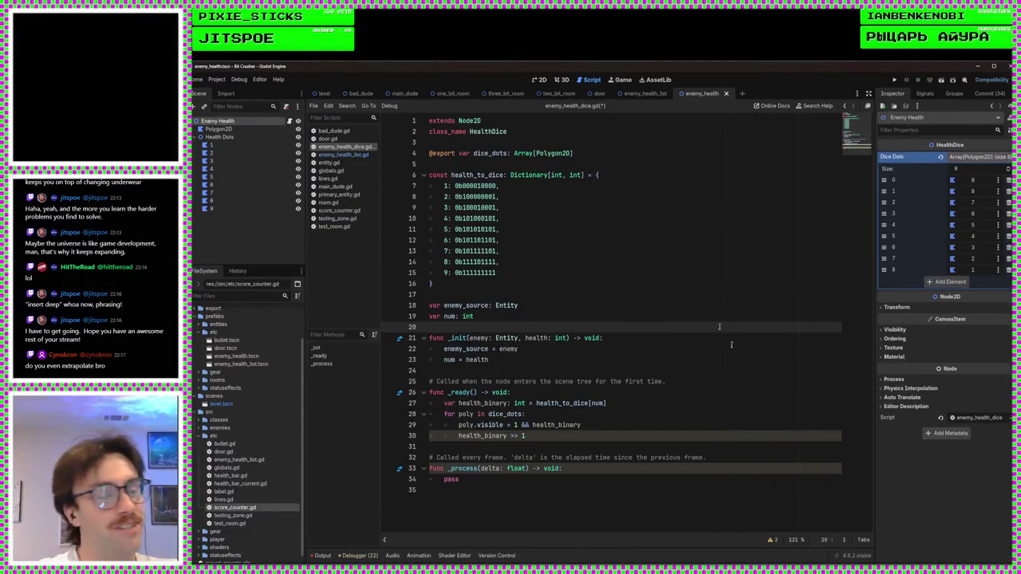
{"action": "left_click", "coordinate": [635, 294]}
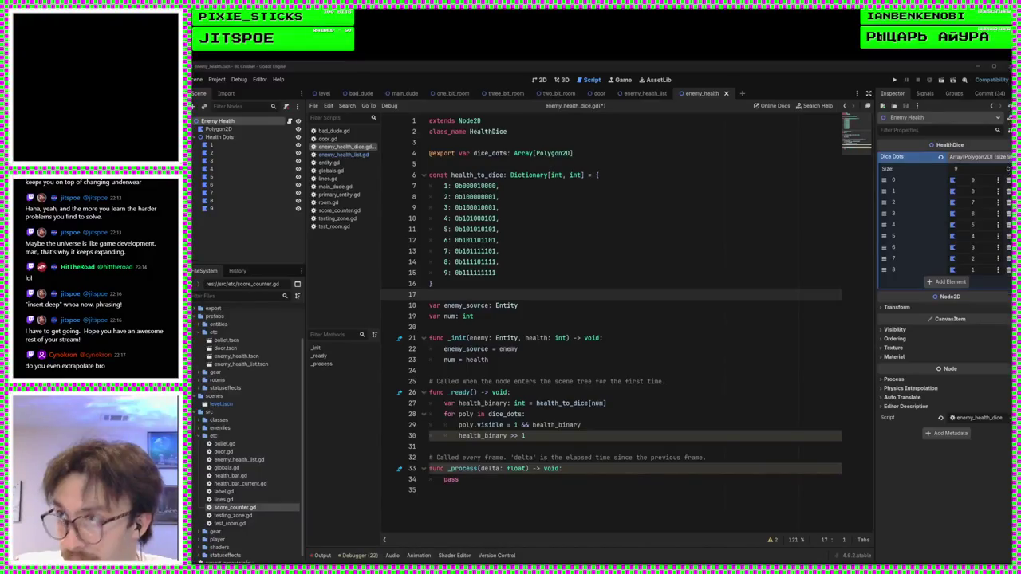
{"action": "left_click", "coordinate": [537, 490]}
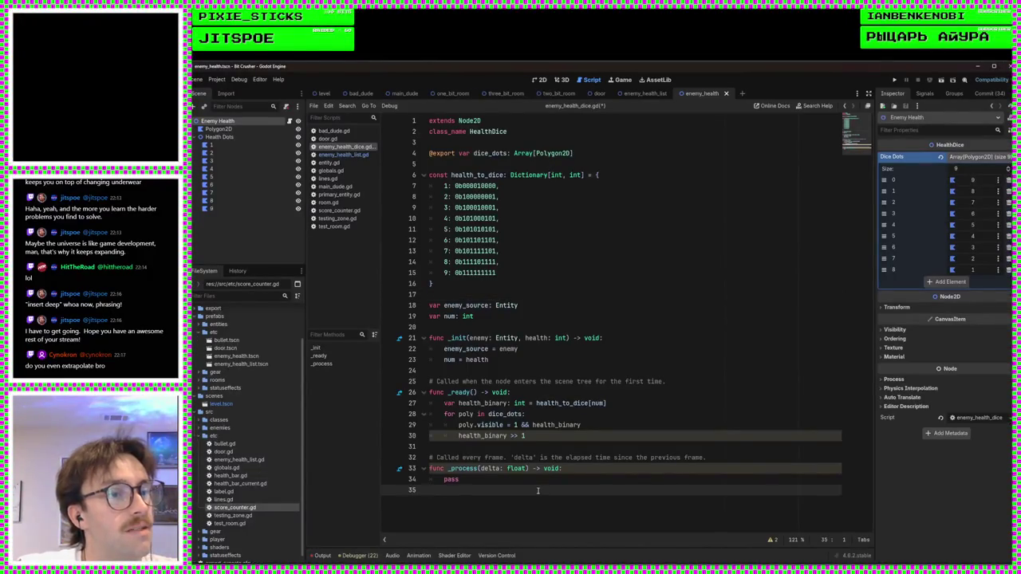
{"action": "left_click", "coordinate": [354, 155]}
Step: Comment out 'func _on_', change the call to HealthDice.new(enemy), and save enemy_health_list.gd
{"action": "left_click", "coordinate": [561, 293]}
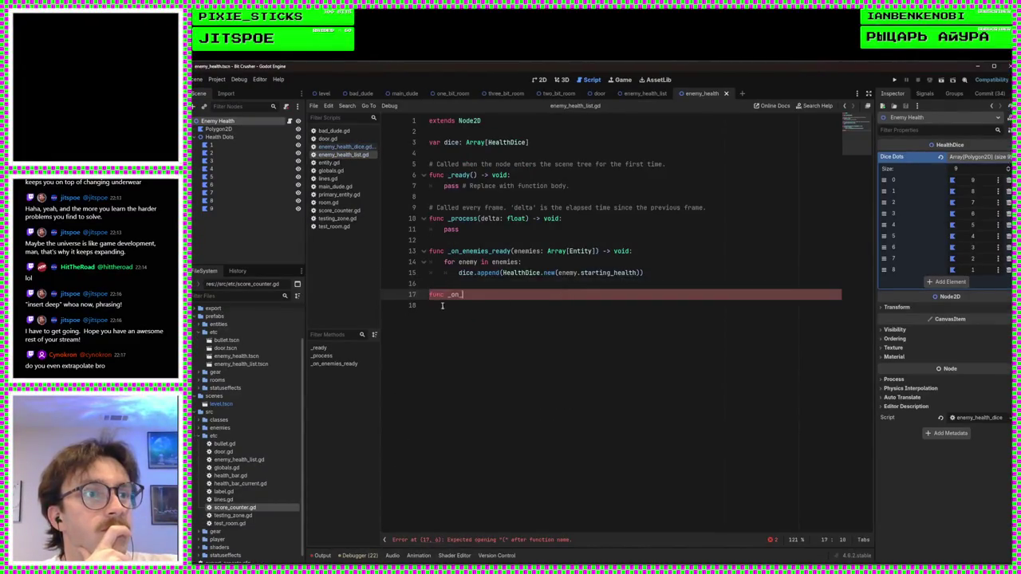
{"action": "left_click", "coordinate": [431, 295]}
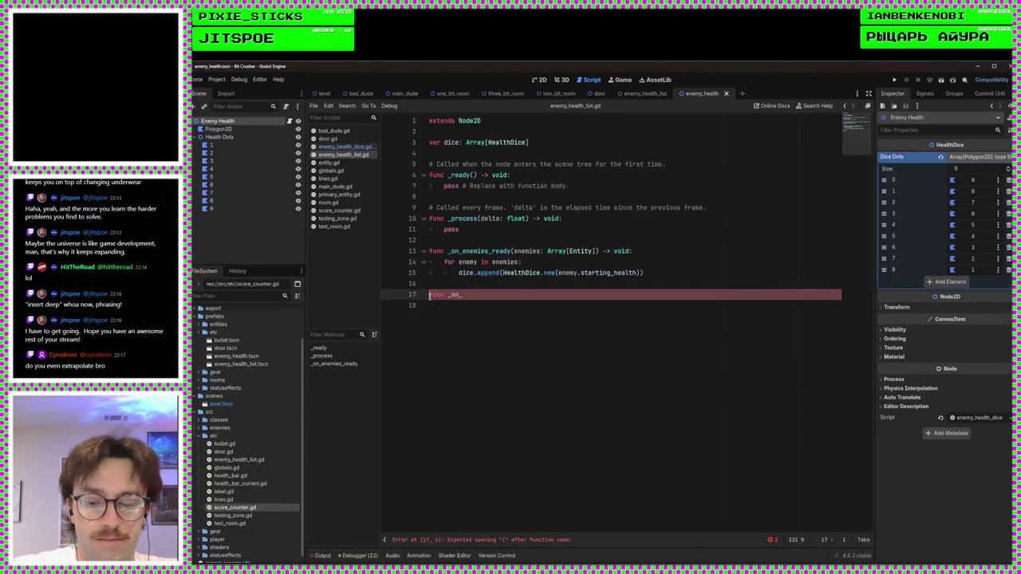
{"action": "type", "text": "#"}
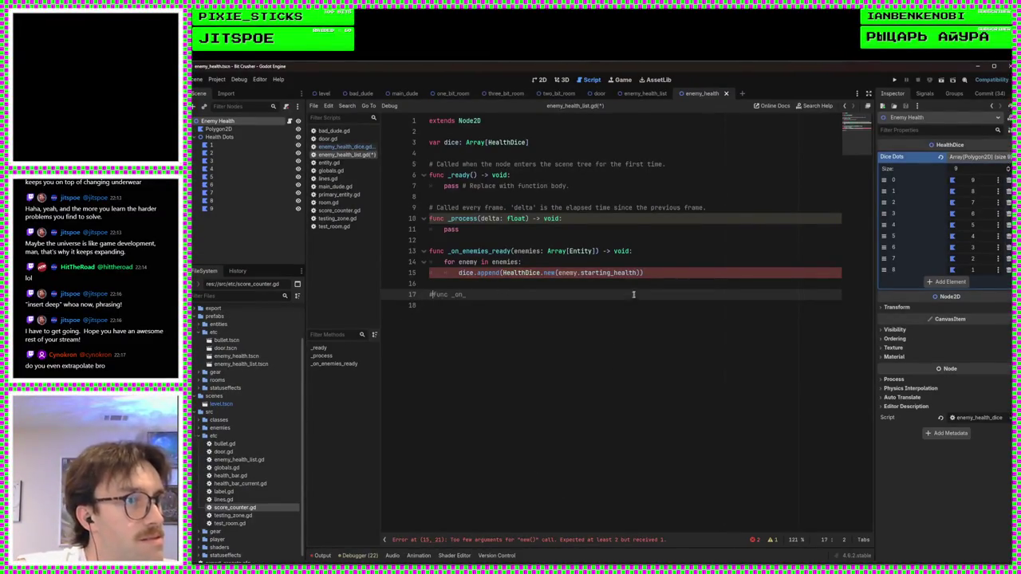
{"action": "left_click", "coordinate": [560, 272]}
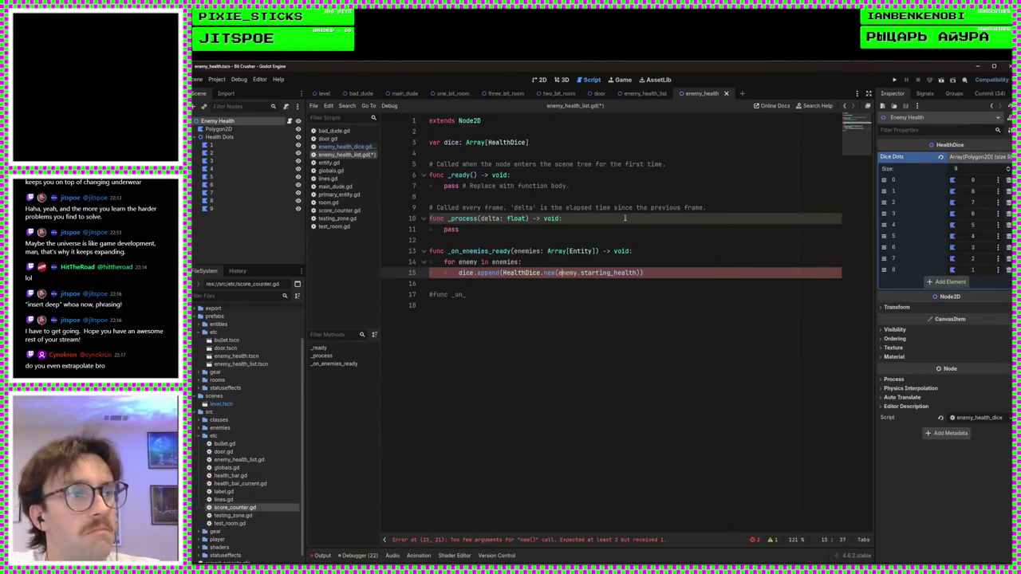
{"action": "key", "text": "BackSpace"}
{"action": "key", "text": "BackSpace"}
{"action": "key", "text": "BackSpace"}
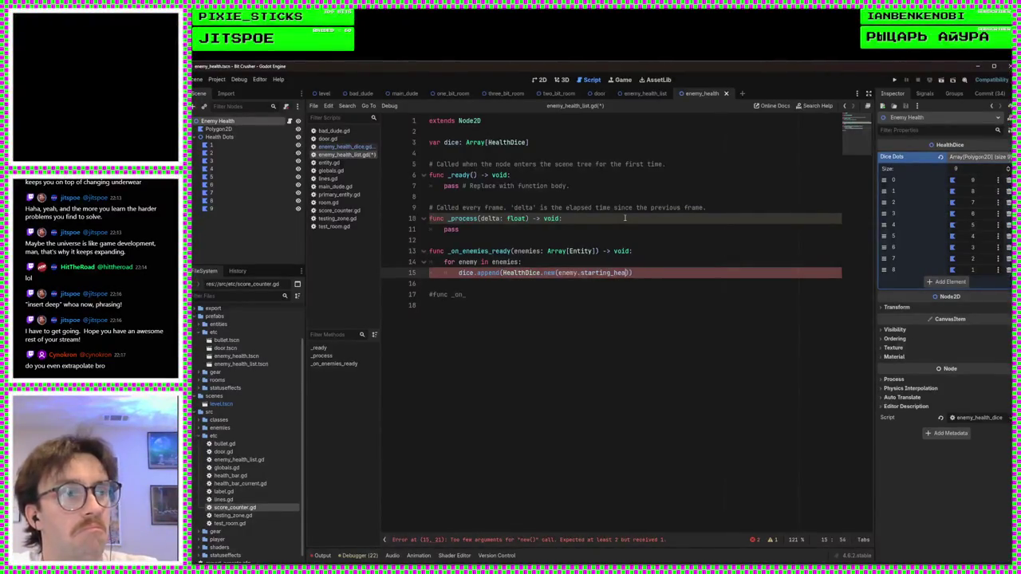
{"action": "key", "text": "BackSpace"}
{"action": "key", "text": "BackSpace"}
{"action": "key", "text": "BackSpace"}
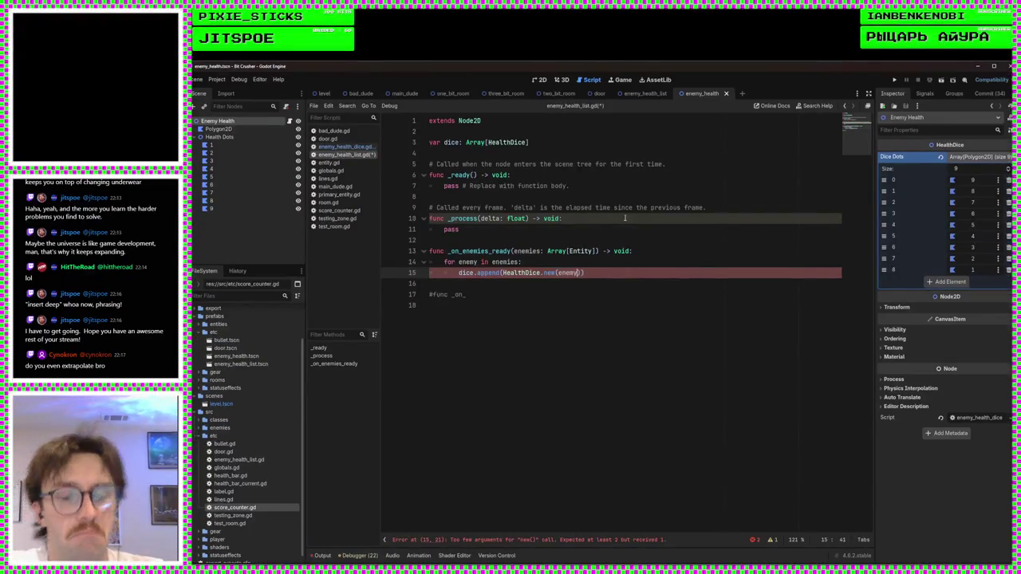
{"action": "key", "text": "ctrl+s"}
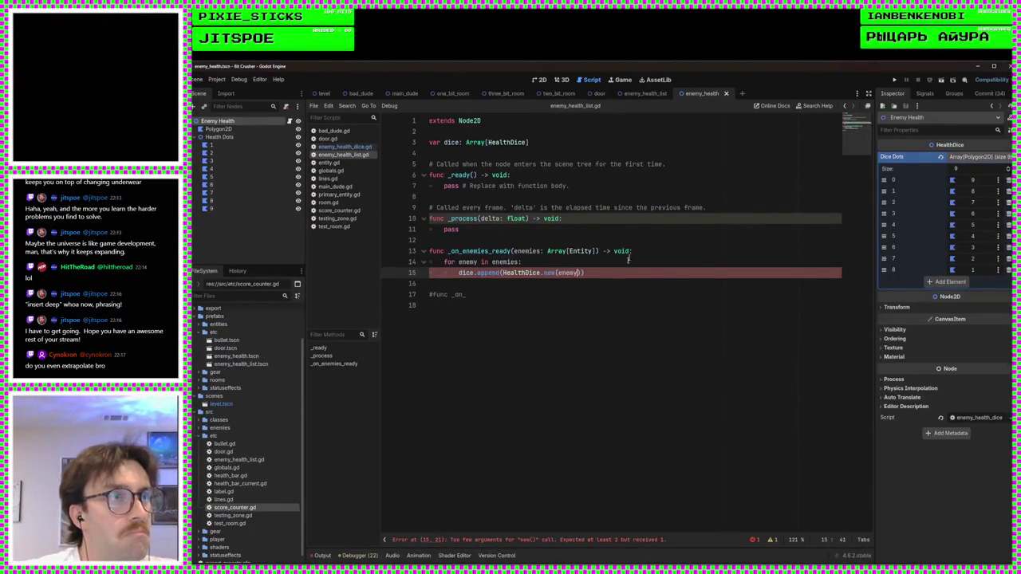
{"action": "left_click_drag", "start_coordinate": [642, 100], "coordinate": [643, 99]}
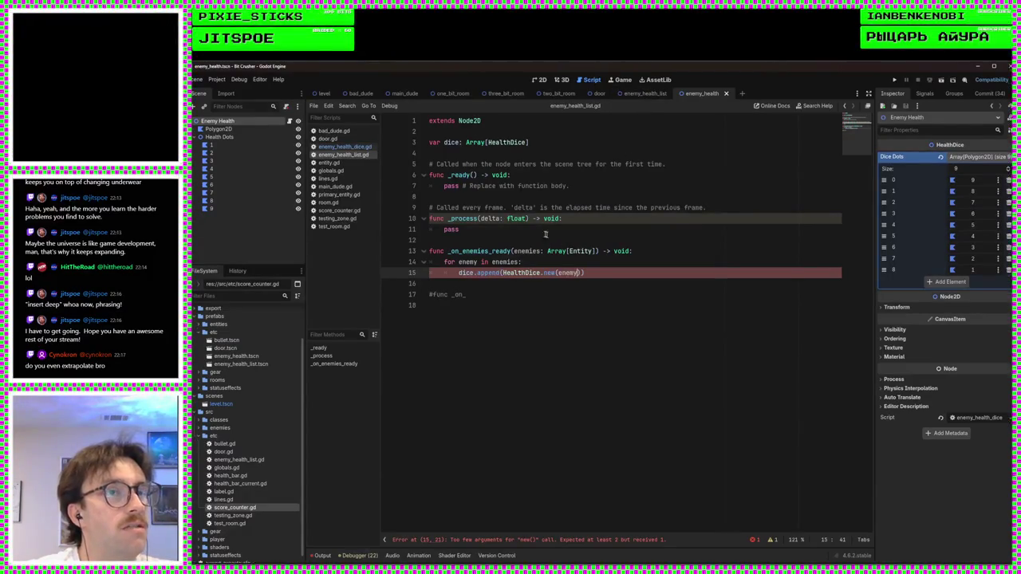
{"action": "left_click", "coordinate": [339, 148]}
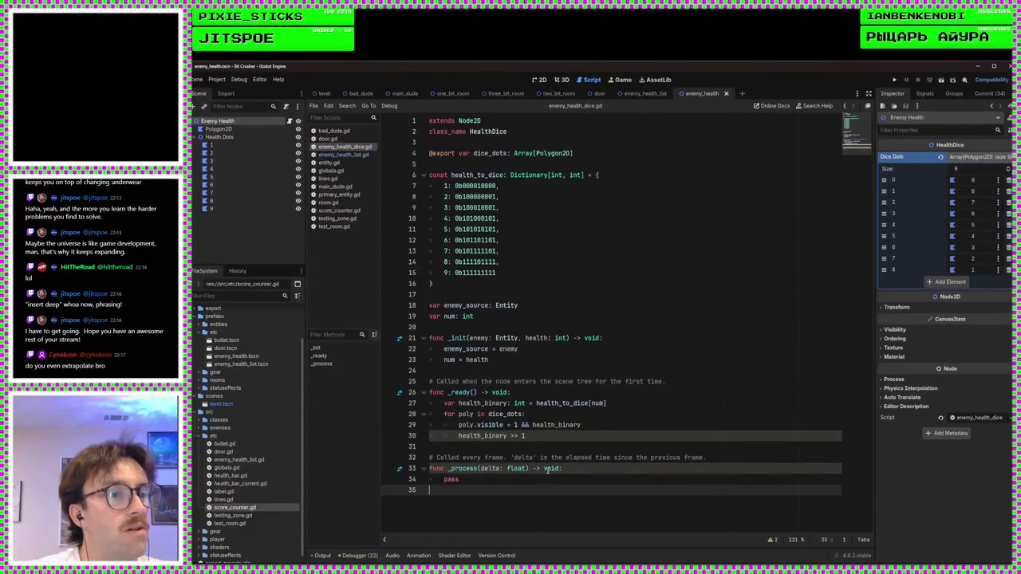
Step: Remove the health parameter from _init, set num = enemy.health, and save
{"action": "double_click", "coordinate": [559, 337]}
{"action": "key", "text": "BackSpace"}
{"action": "key", "text": "BackSpace"}
{"action": "key", "text": "BackSpace"}
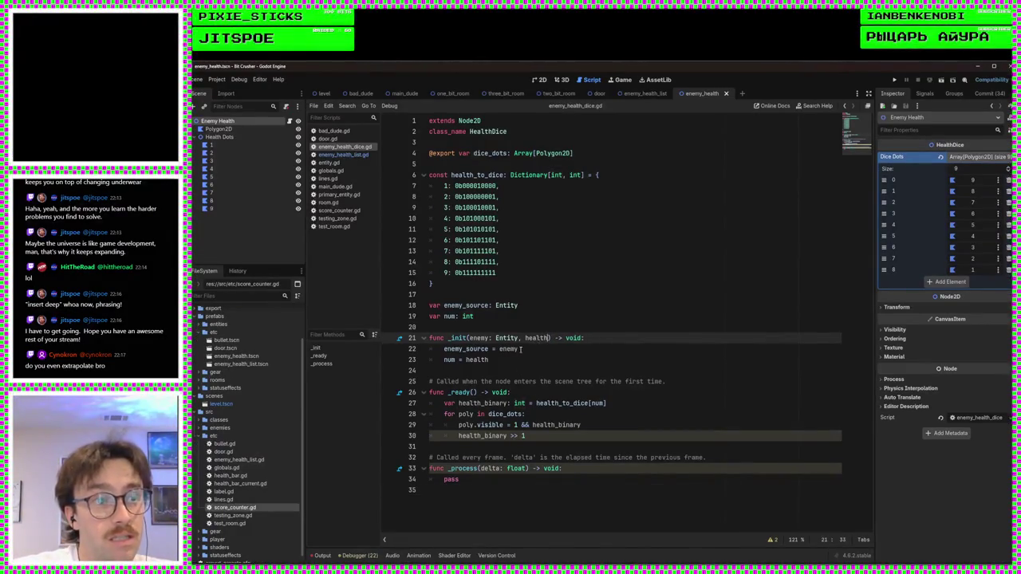
{"action": "double_click", "coordinate": [501, 360]}
{"action": "type", "text": "enemy.health"}
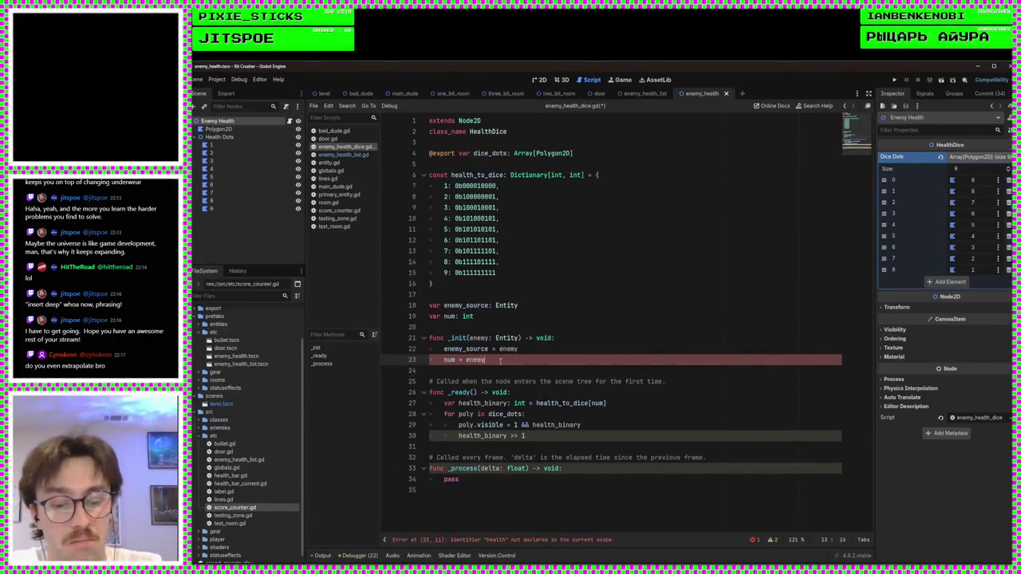
{"action": "left_click", "coordinate": [520, 351]}
{"action": "key", "text": "ctrl+s"}
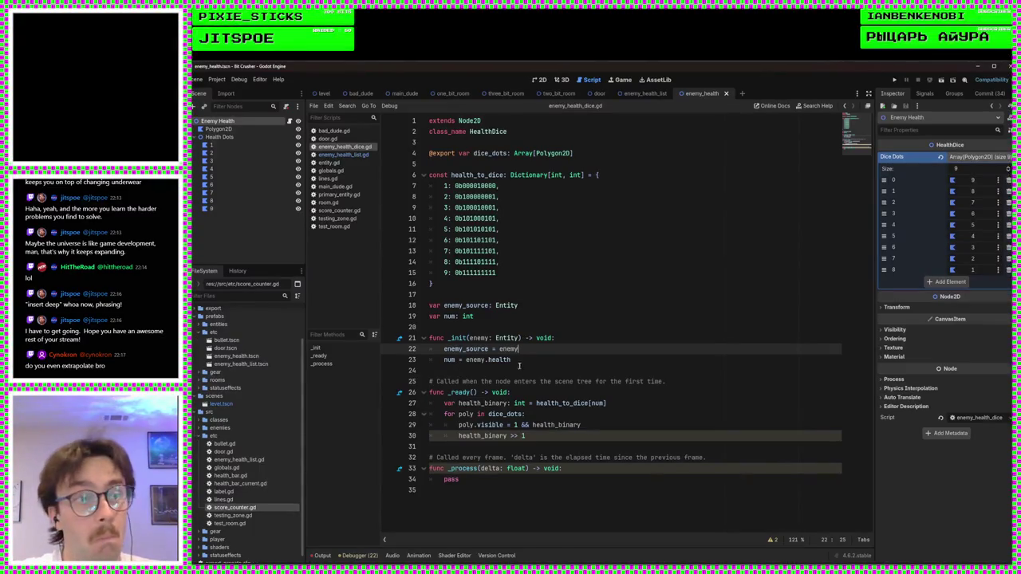
Step: Review the edited HealthDice lines, then switch to the enemy_health_list scene
{"action": "left_click", "coordinate": [510, 329]}
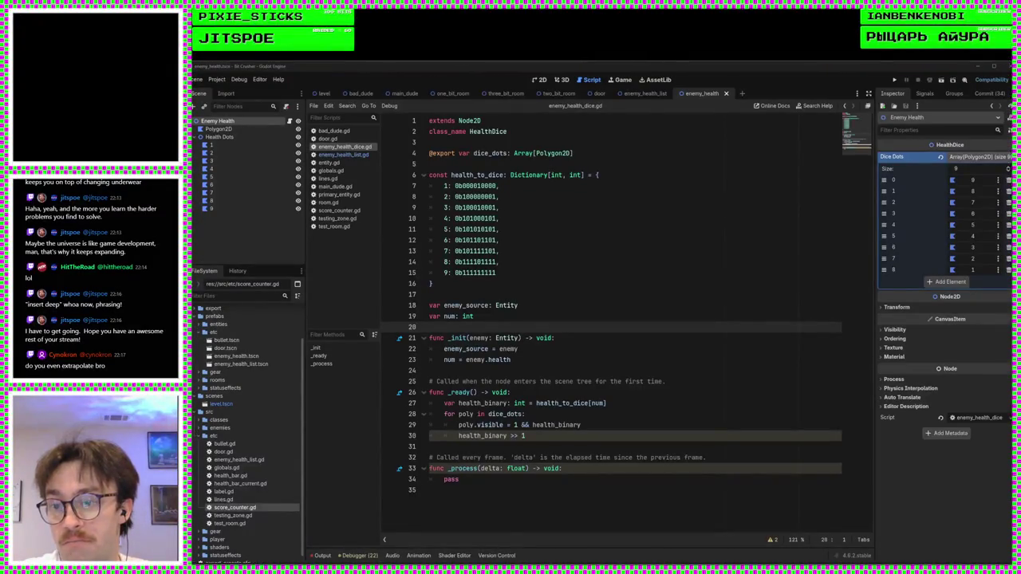
{"action": "left_click", "coordinate": [611, 322]}
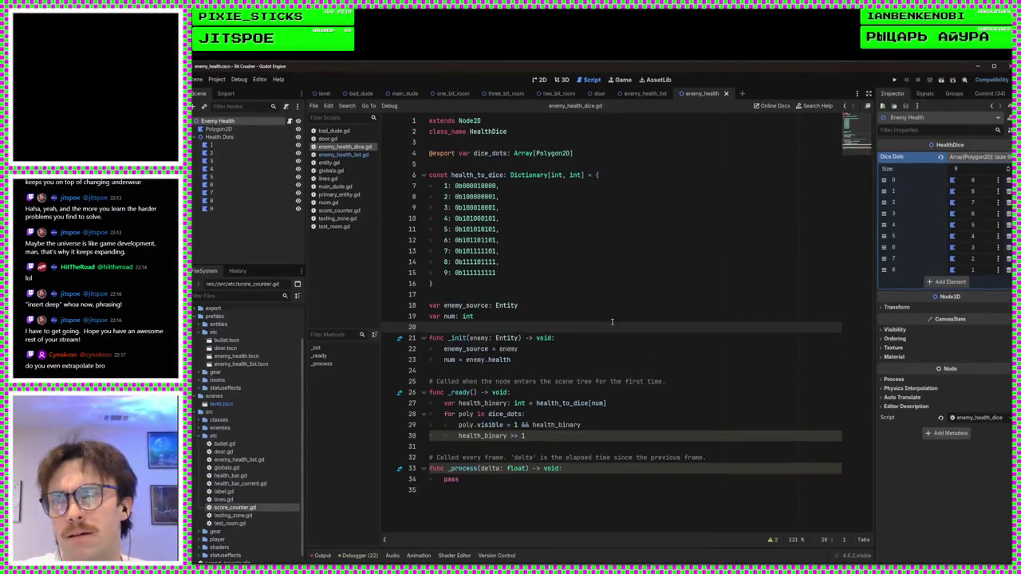
{"action": "left_click", "coordinate": [572, 360]}
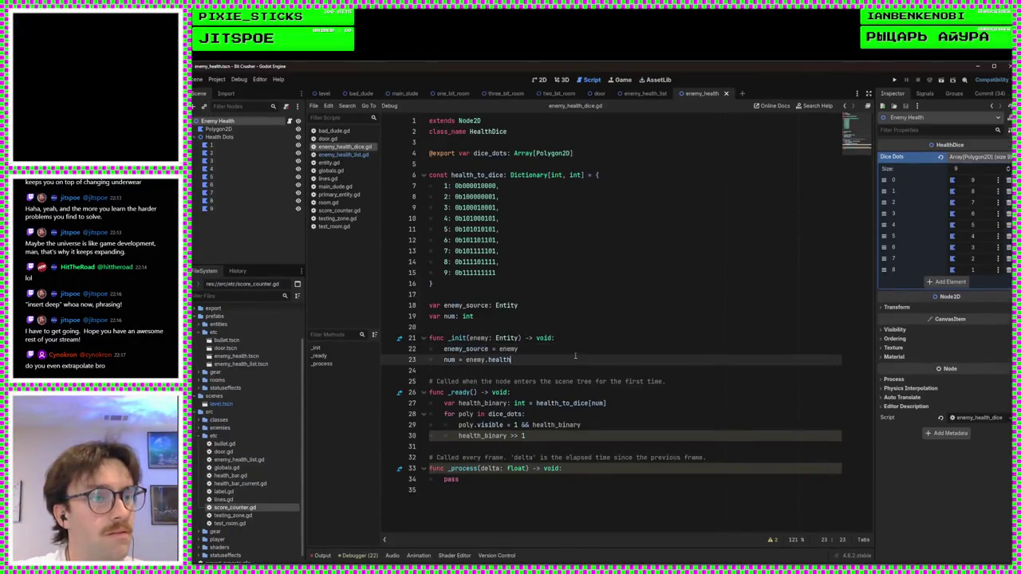
{"action": "left_click", "coordinate": [588, 328]}
{"action": "left_click", "coordinate": [598, 295]}
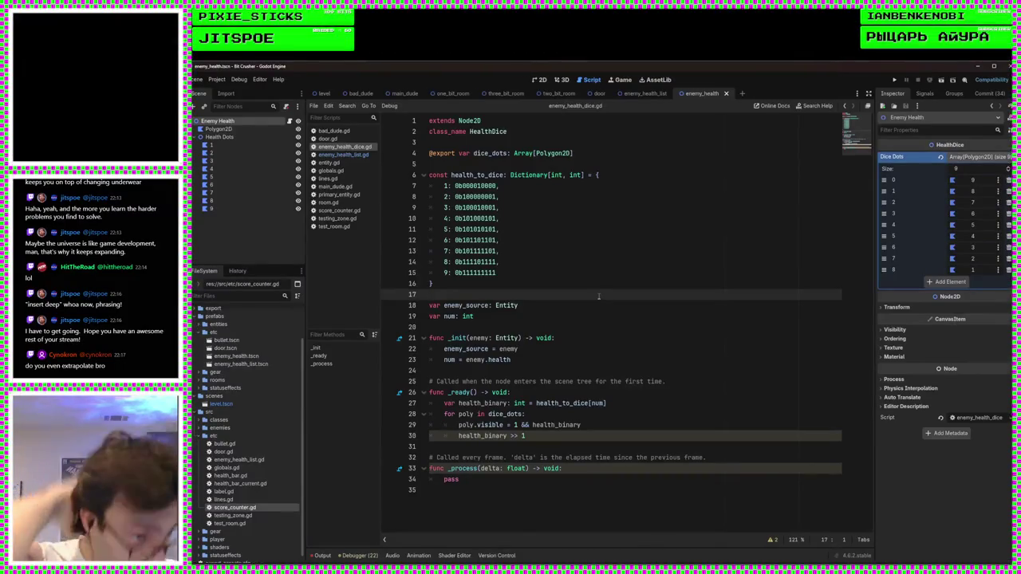
{"action": "left_click", "coordinate": [635, 94]}
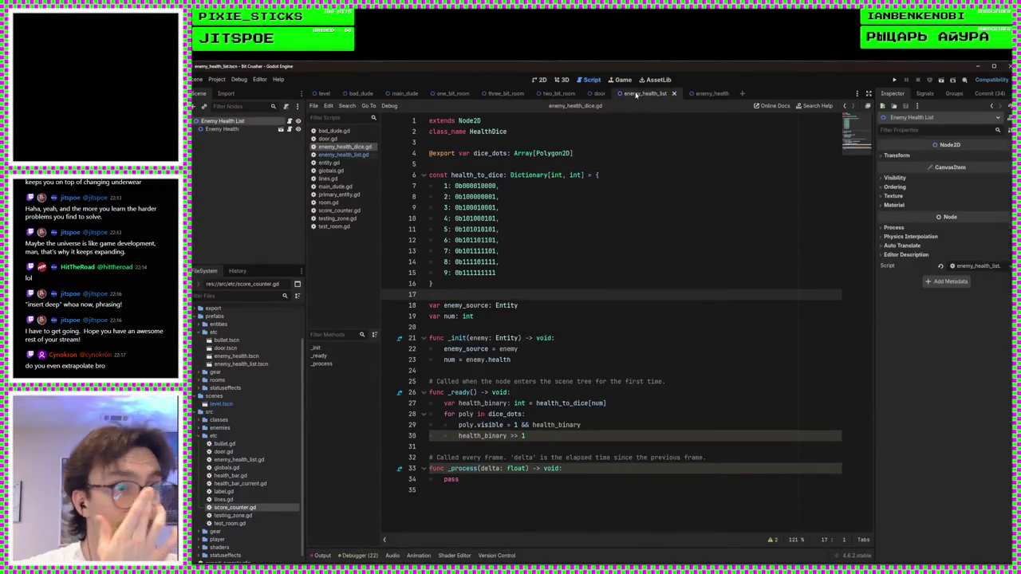
Step: Uncomment line 17 and complete it as func _on_enemy_dead(enemy: Entity) -> void: in enemy_health_list.gd
{"action": "left_click", "coordinate": [328, 156]}
{"action": "left_click", "coordinate": [621, 273]}
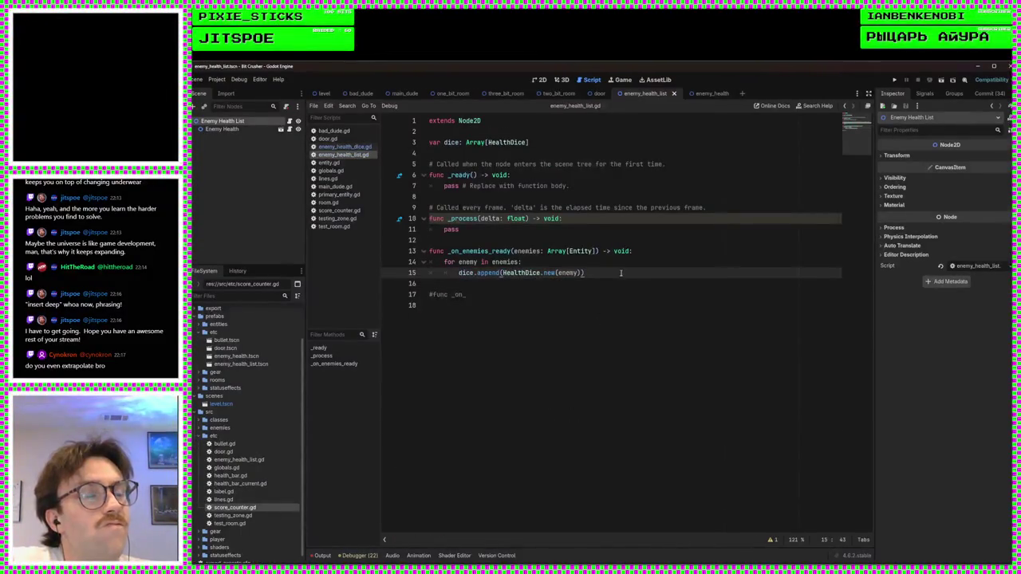
{"action": "left_click", "coordinate": [434, 294]}
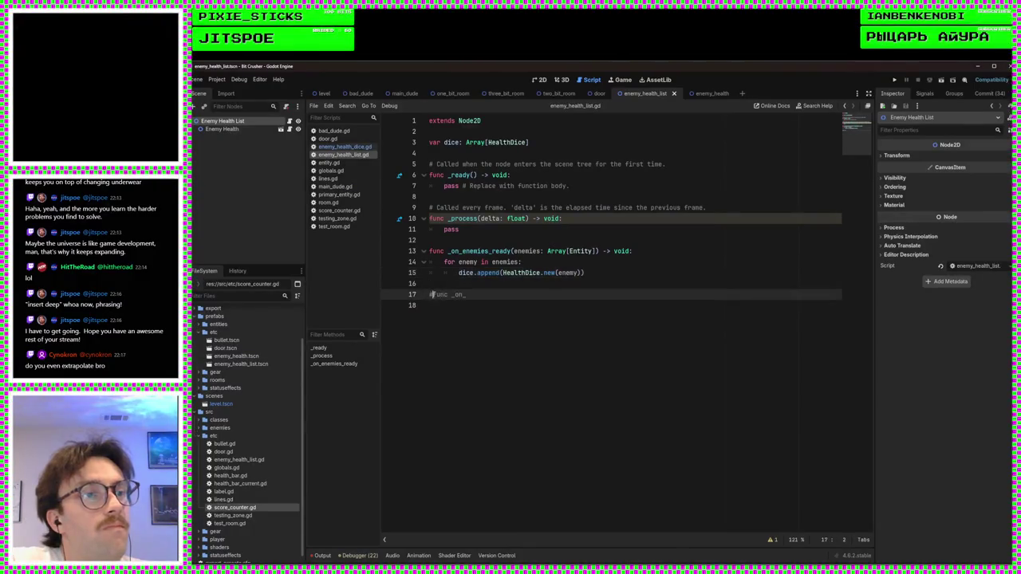
{"action": "key", "text": "BackSpace"}
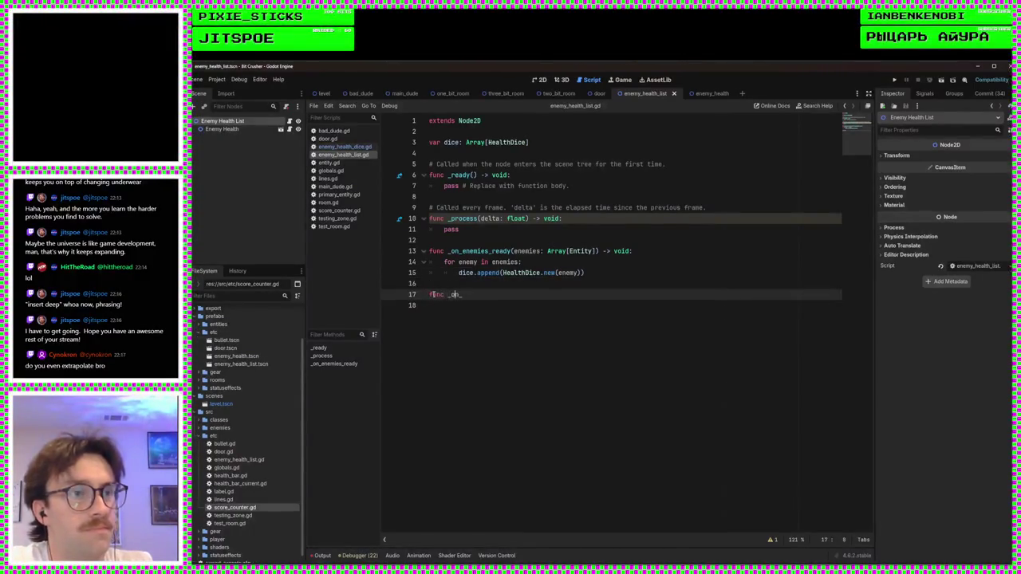
{"action": "type", "text": "enemy_"}
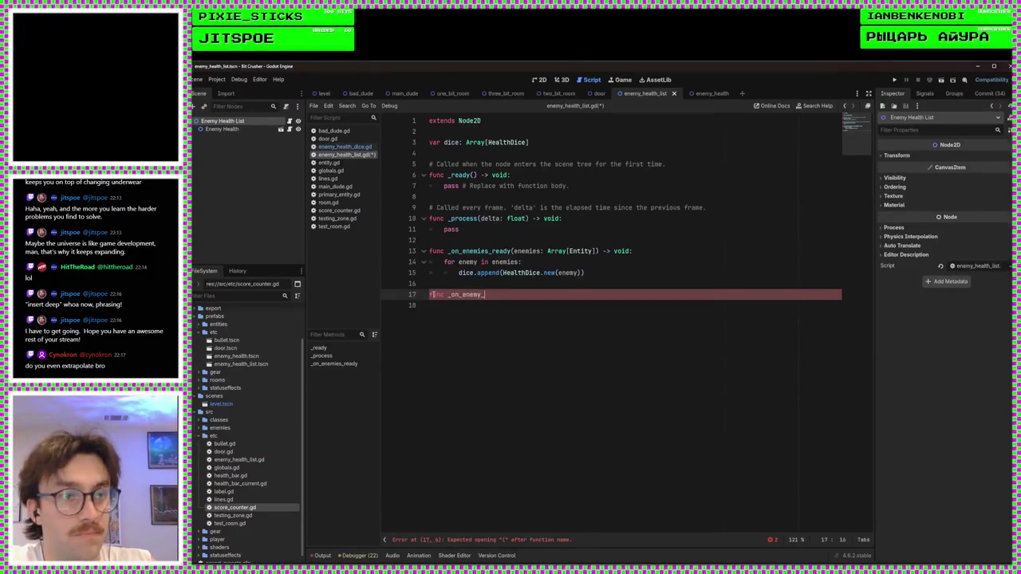
{"action": "type", "text": "dead"}
{"action": "type", "text": "("}
{"action": "type", "text": "enemy: E"}
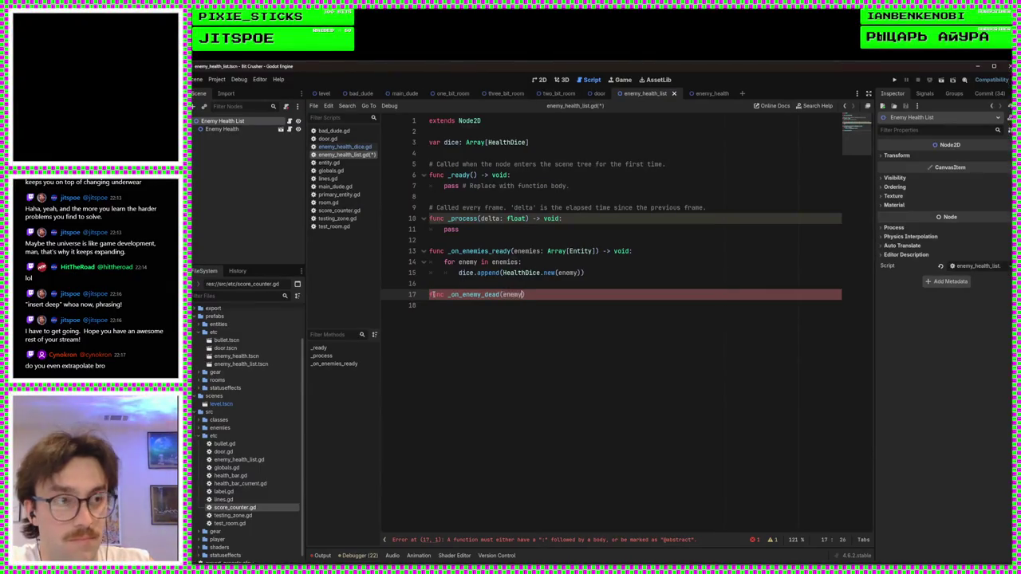
{"action": "type", "text": "ntity)- "}
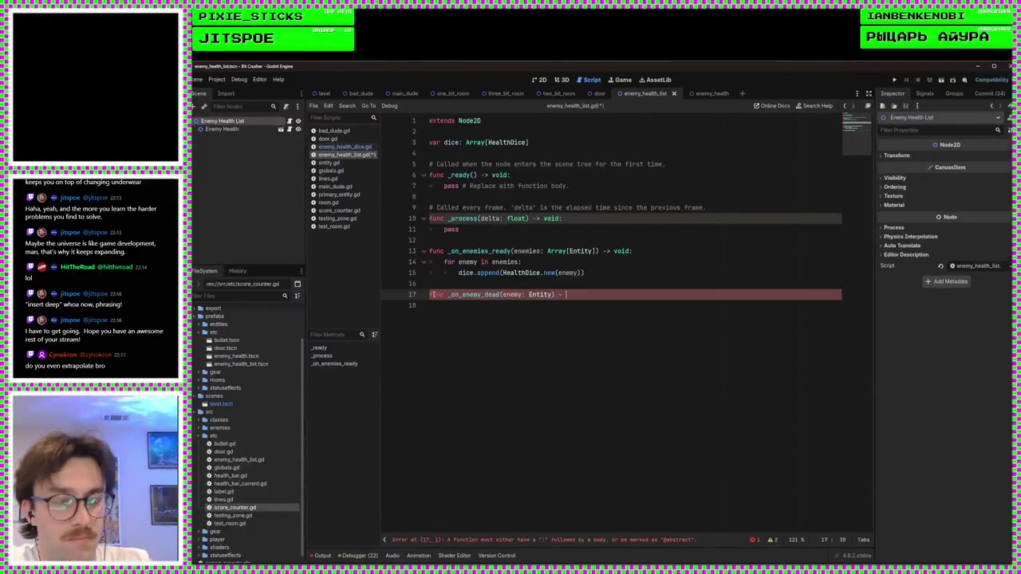
{"action": "type", "text": "> void:"}
{"action": "key", "text": "Return"}
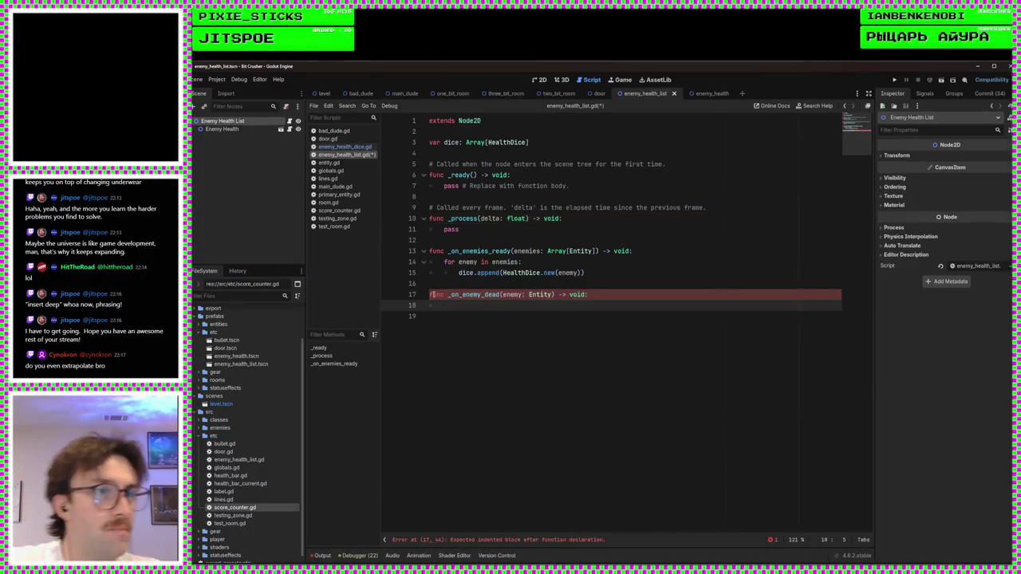
{"action": "left_click", "coordinate": [343, 147]}
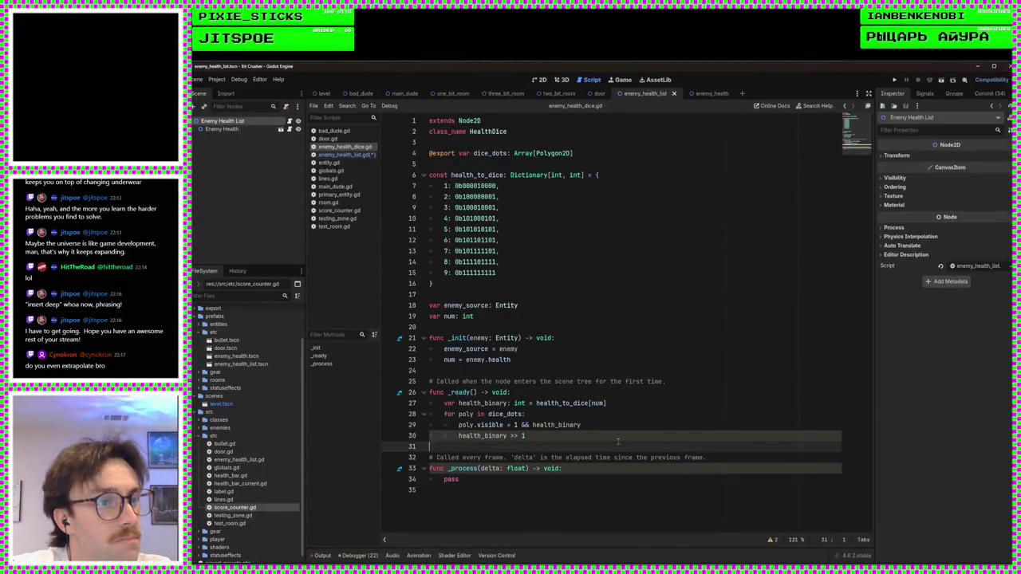
Step: Clear an abandoned func line after the _ready loop, checking the _init and _ready declarations
{"action": "left_click", "coordinate": [650, 439]}
{"action": "key", "text": "Return"}
{"action": "key", "text": "Return"}
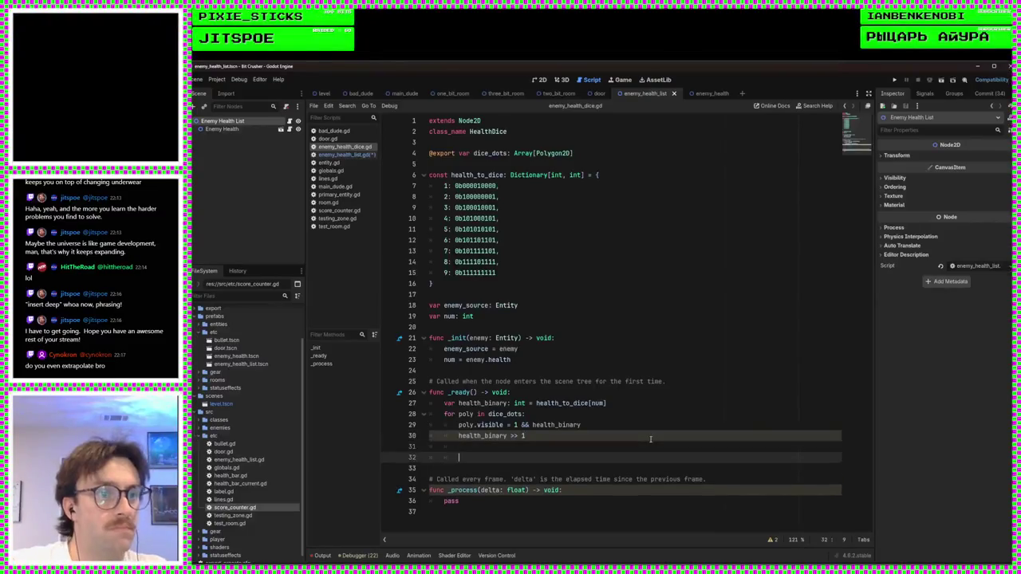
{"action": "type", "text": "func _on"}
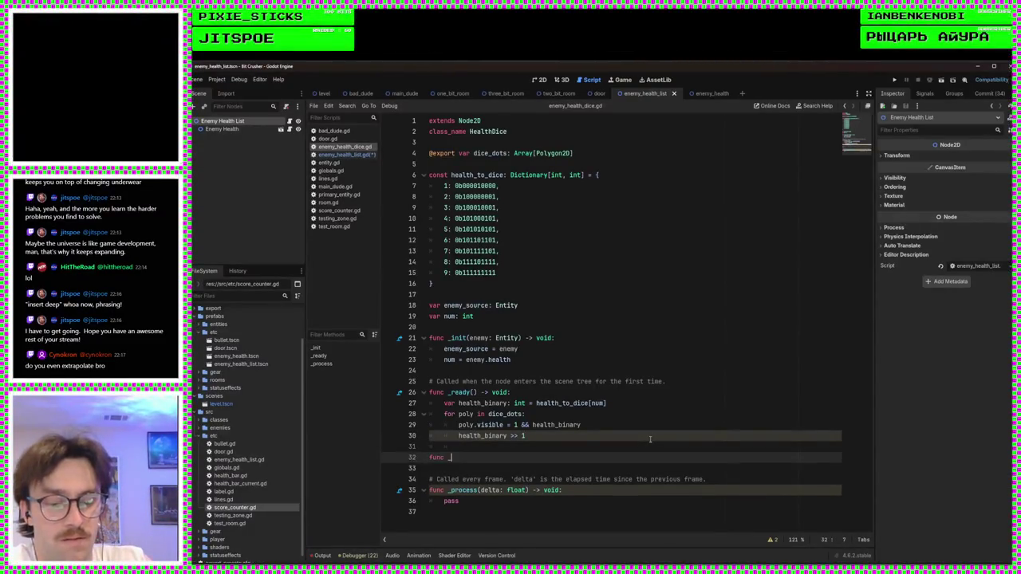
{"action": "key", "text": "BackSpace"}
{"action": "key", "text": "BackSpace"}
{"action": "key", "text": "BackSpace"}
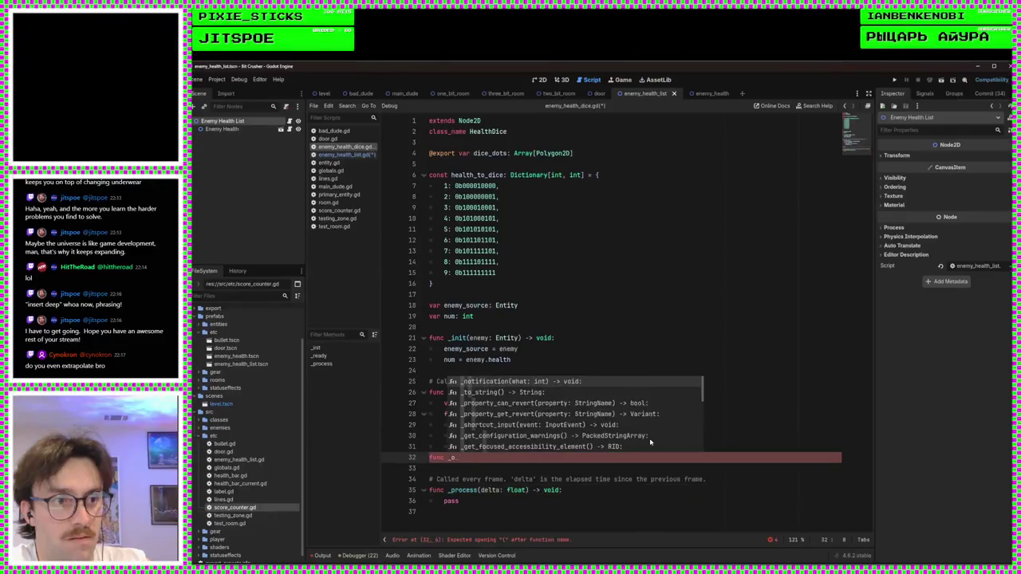
{"action": "key", "text": "BackSpace"}
{"action": "key", "text": "BackSpace"}
{"action": "key", "text": "BackSpace"}
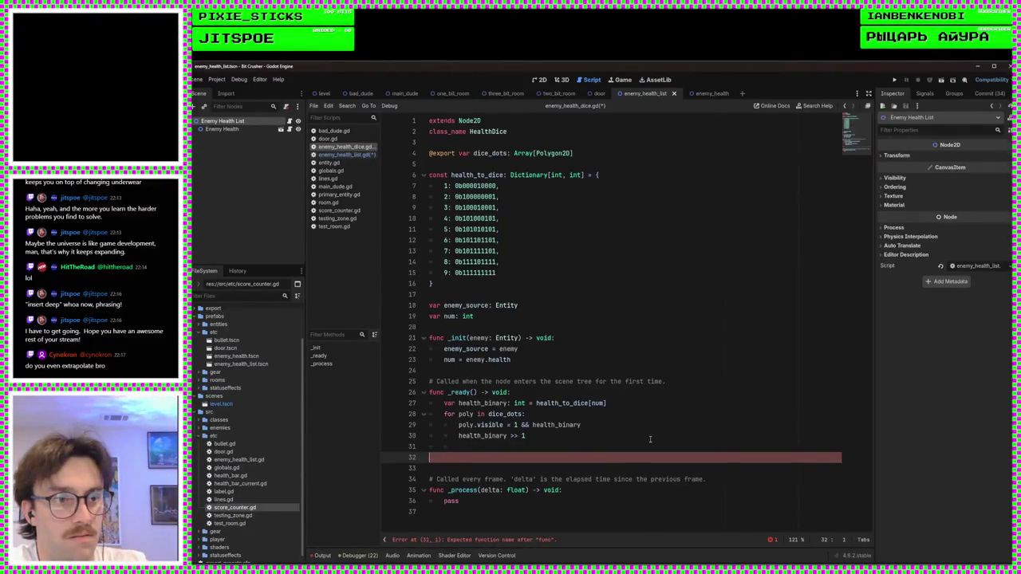
{"action": "key", "text": "Return"}
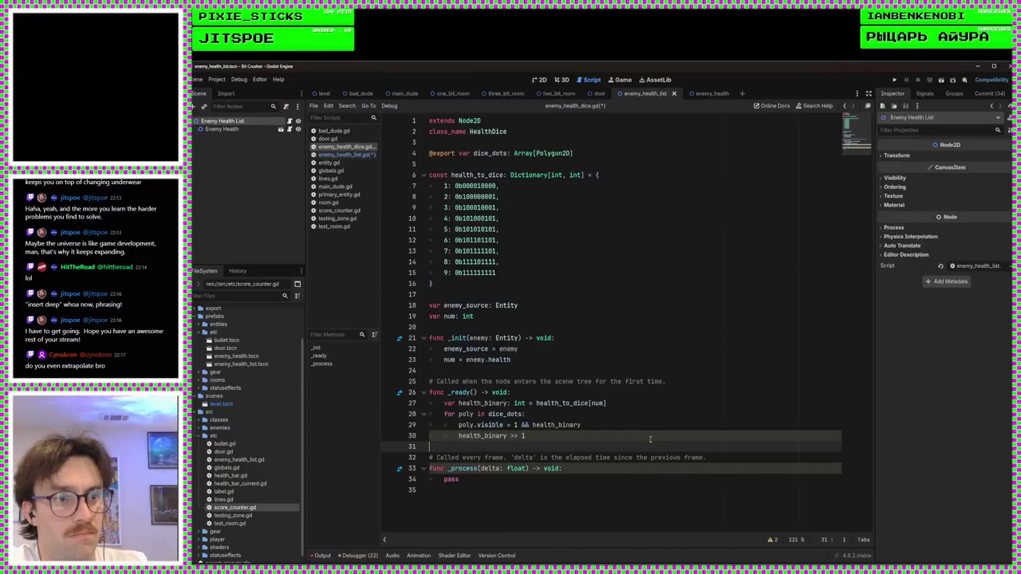
{"action": "key", "text": "Delete"}
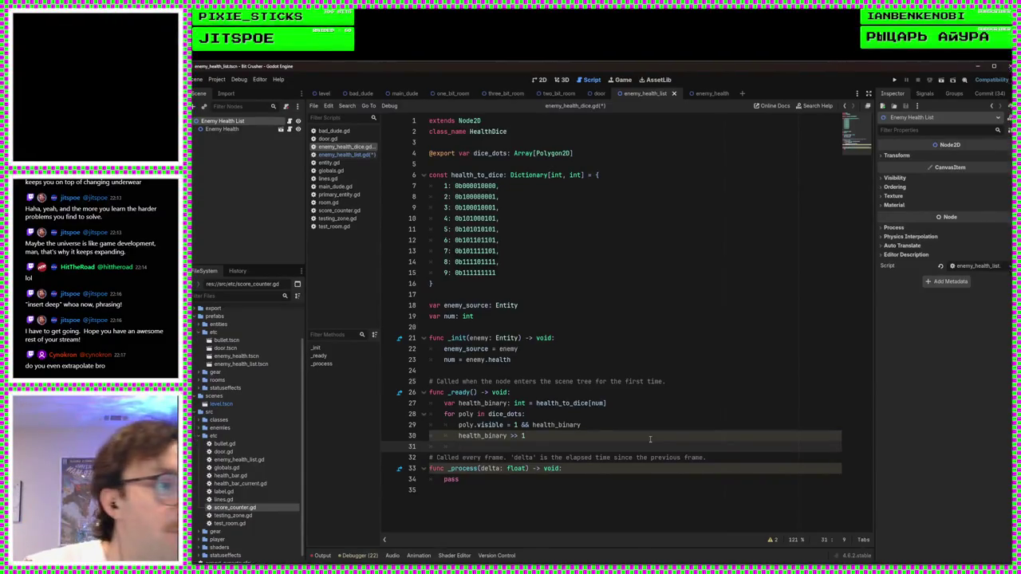
{"action": "left_click", "coordinate": [568, 338]}
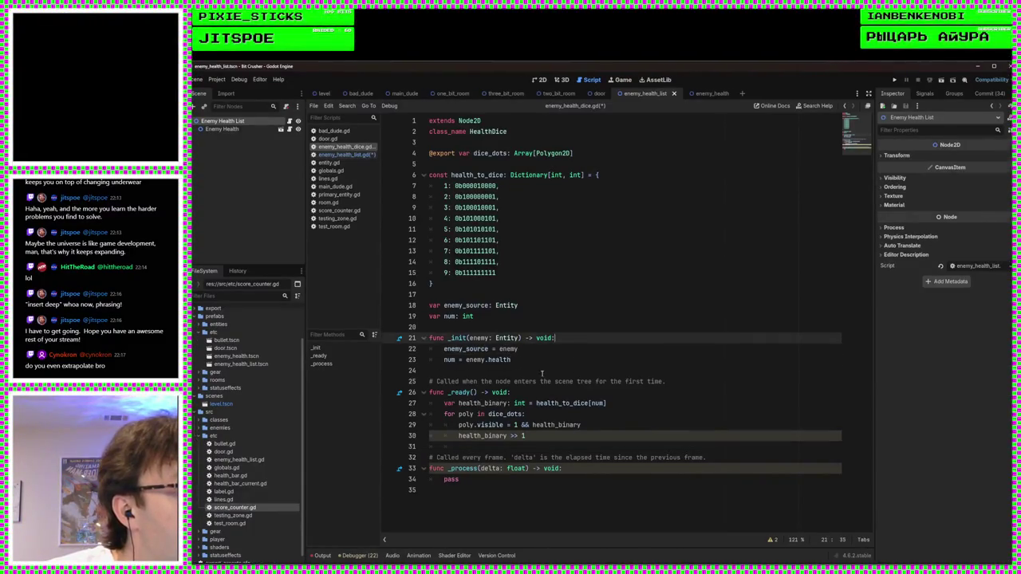
{"action": "left_click", "coordinate": [591, 394]}
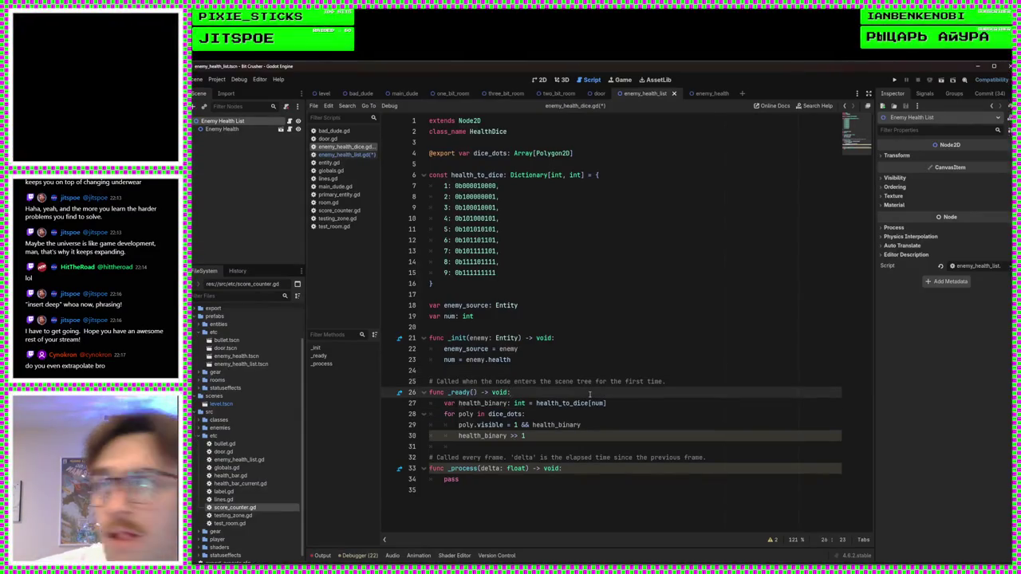
{"action": "left_click", "coordinate": [555, 438]}
{"action": "left_click", "coordinate": [553, 445]}
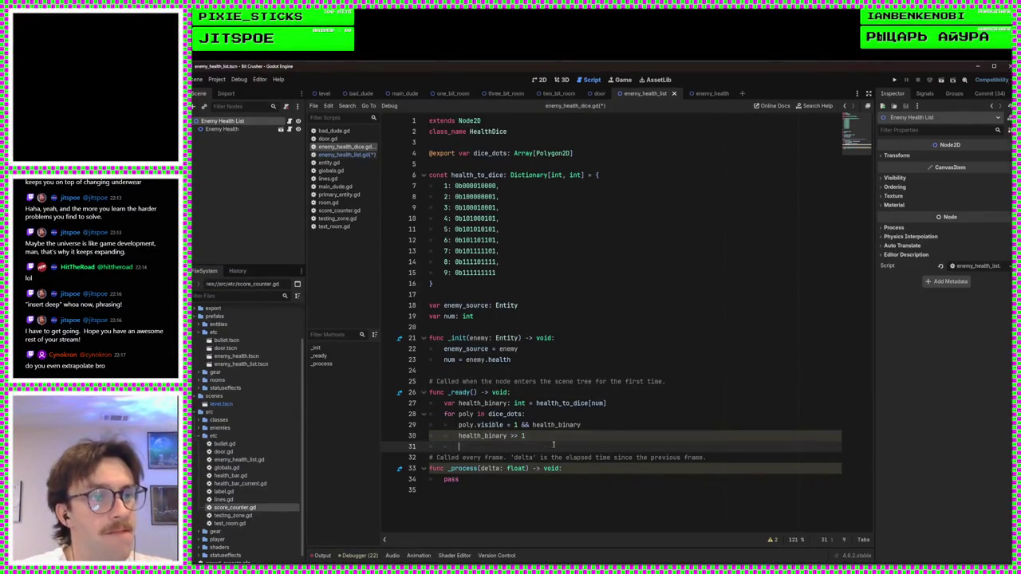
Step: Type the func _on_source_dead() -> void: declaration below _ready
{"action": "key", "text": "Return"}
{"action": "key", "text": "Return"}
{"action": "key", "text": "Up"}
{"action": "type", "text": "func _on"}
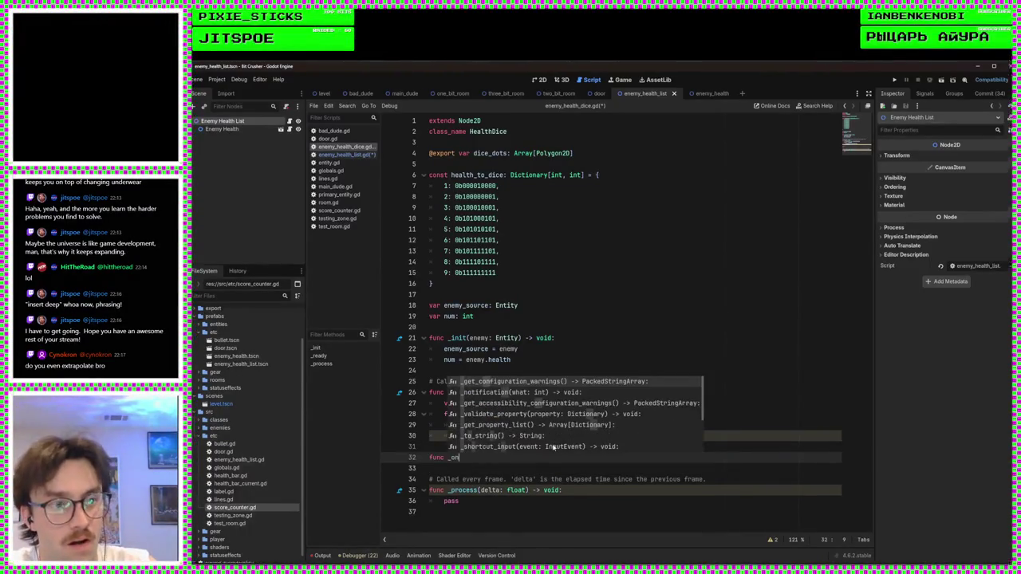
{"action": "type", "text": "_source_"}
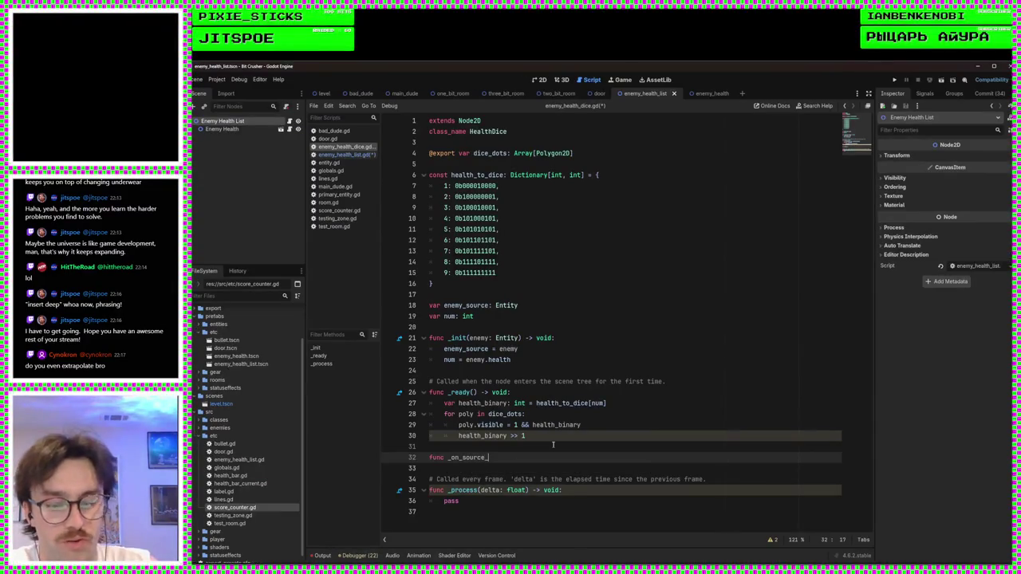
{"action": "type", "text": "dead() -> "}
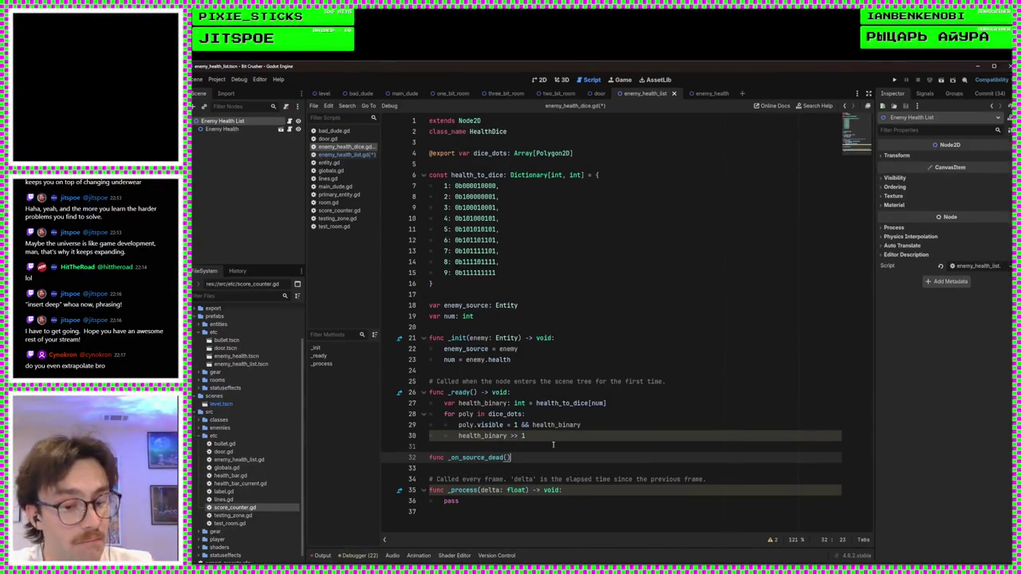
{"action": "type", "text": ":"}
{"action": "key", "text": "Return"}
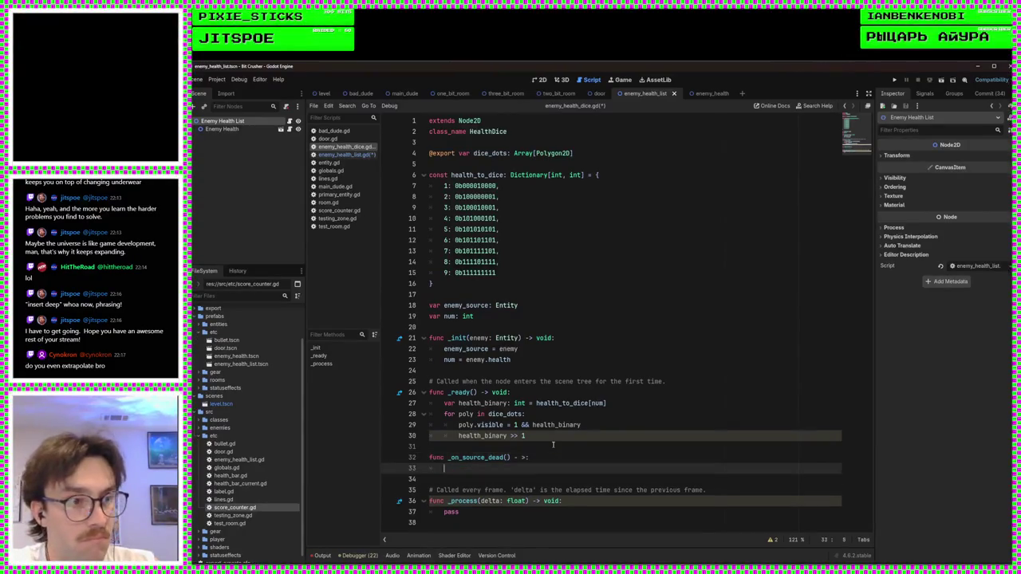
{"action": "key", "text": "Up"}
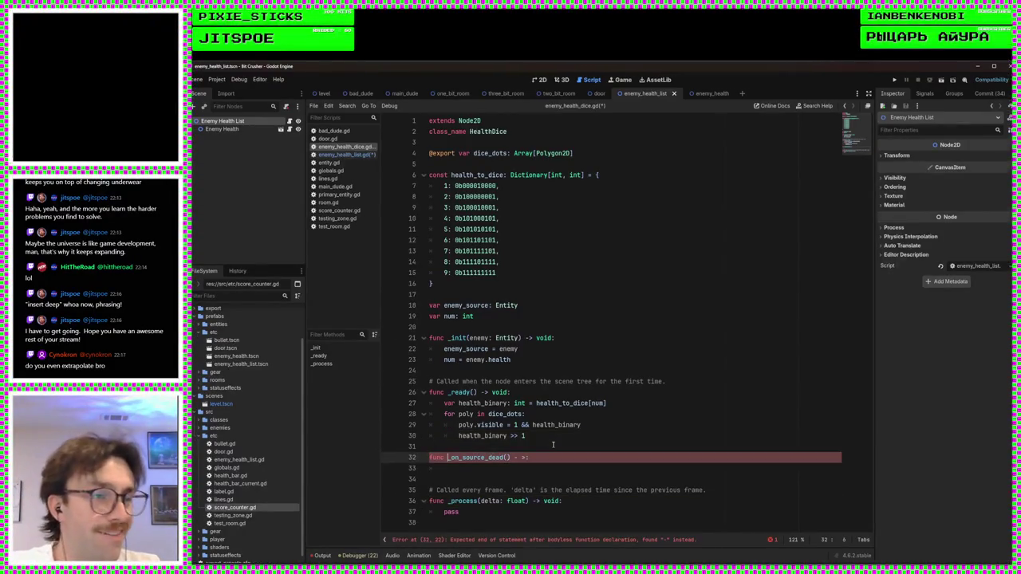
{"action": "key", "text": "End"}
{"action": "key", "text": "Left"}
{"action": "key", "text": "Left"}
{"action": "key", "text": "Left"}
{"action": "type", "text": "> "}
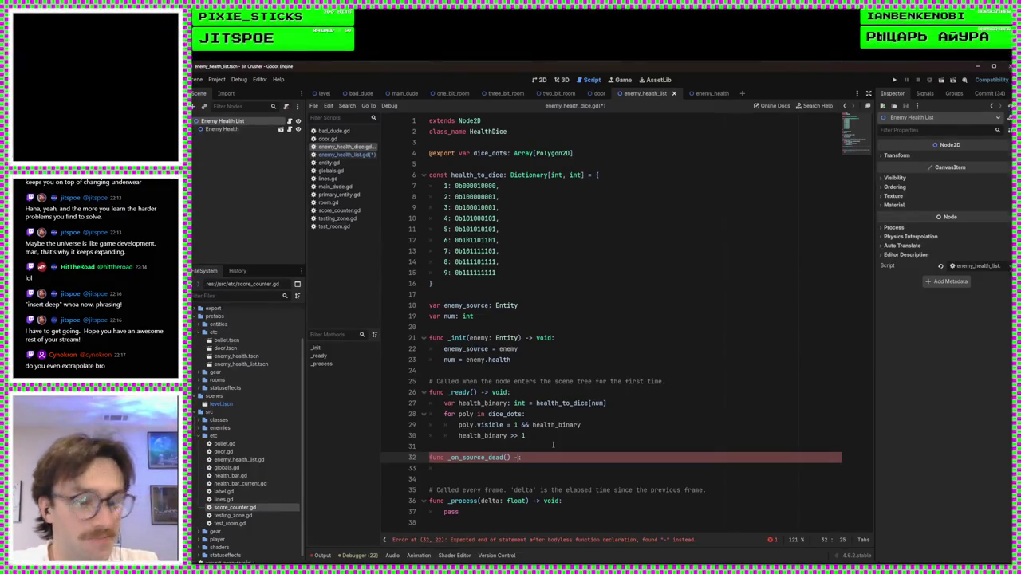
{"action": "type", "text": "void:"}
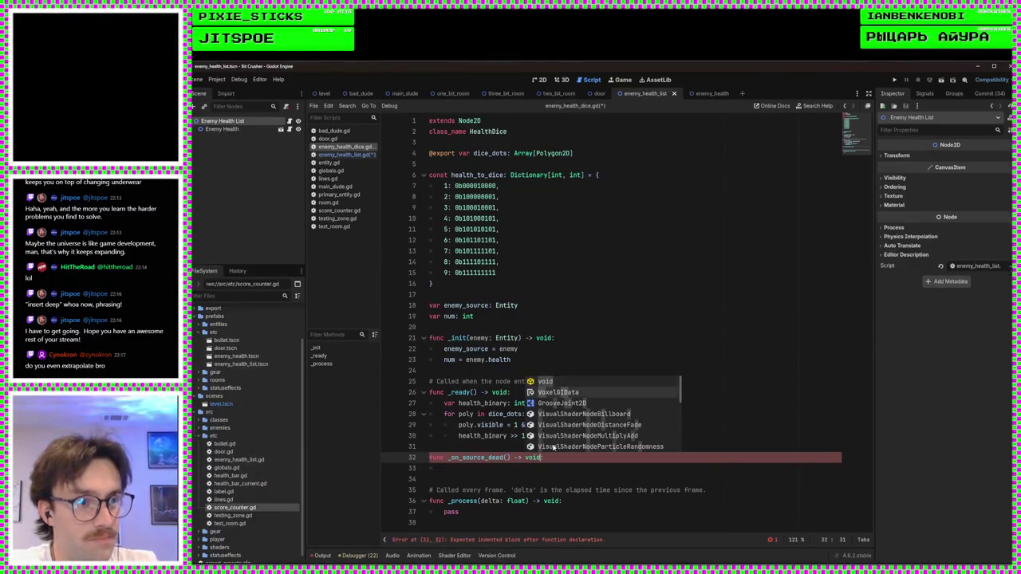
Step: Give _on_source_dead a pass body, then insert a new first line in _ready
{"action": "key", "text": "Escape"}
{"action": "key", "text": "Down"}
{"action": "type", "text": "pass"}
{"action": "key", "text": "Up"}
{"action": "key", "text": "Up"}
{"action": "key", "text": "Up"}
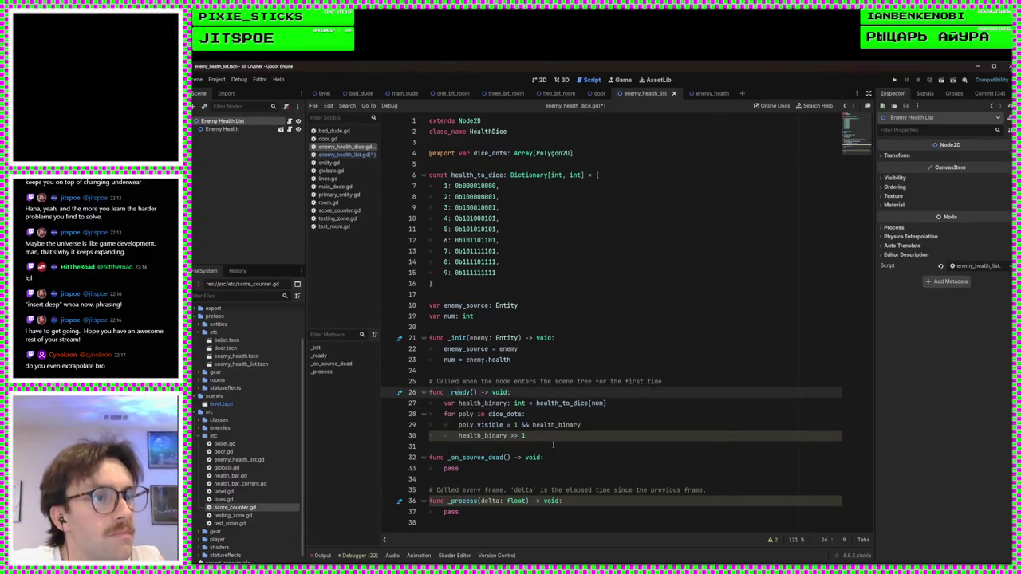
{"action": "key", "text": "Return"}
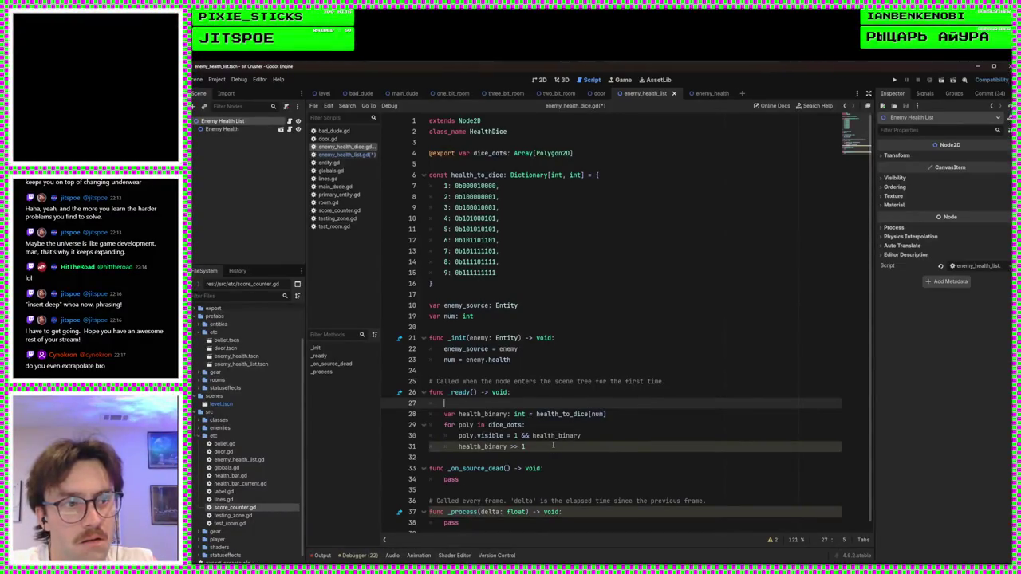
Step: Begin an enemy_source.connect("o") call at the top of _ready using autocomplete
{"action": "type", "text": "enem"}
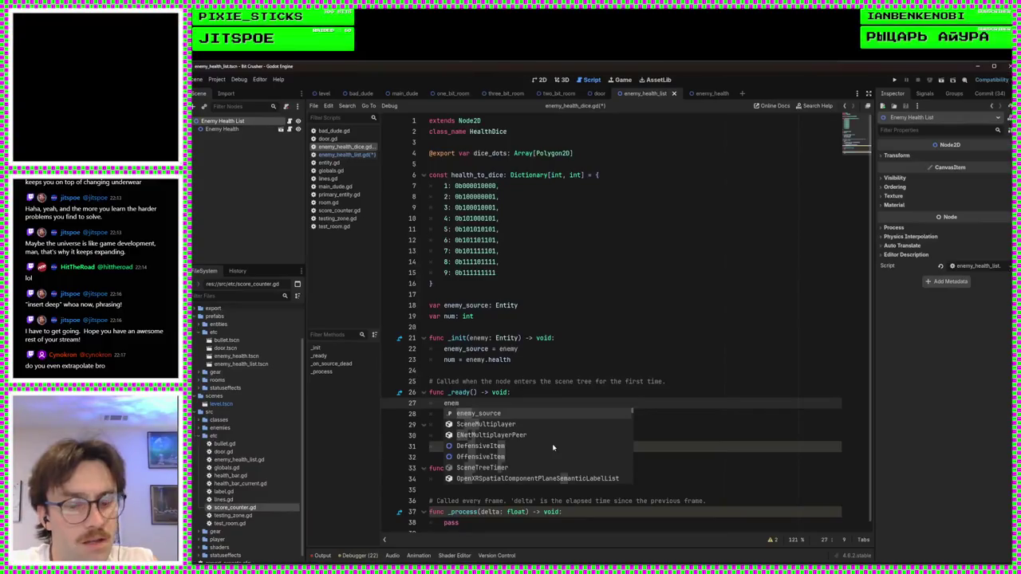
{"action": "type", "text": "y"}
{"action": "key", "text": "Return"}
{"action": "type", "text": ".conn"}
{"action": "key", "text": "Return"}
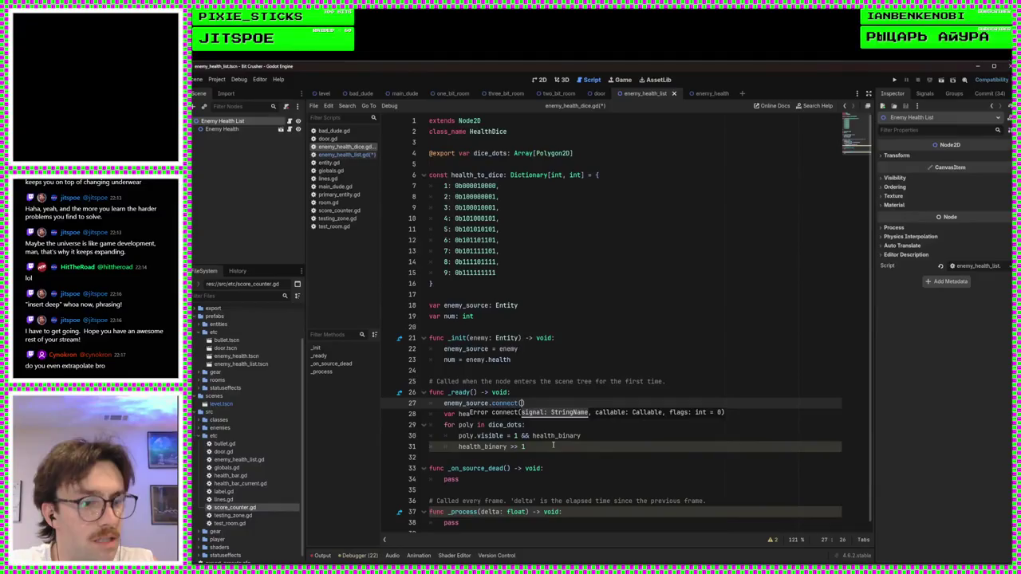
{"action": "type", "text": "\"d"}
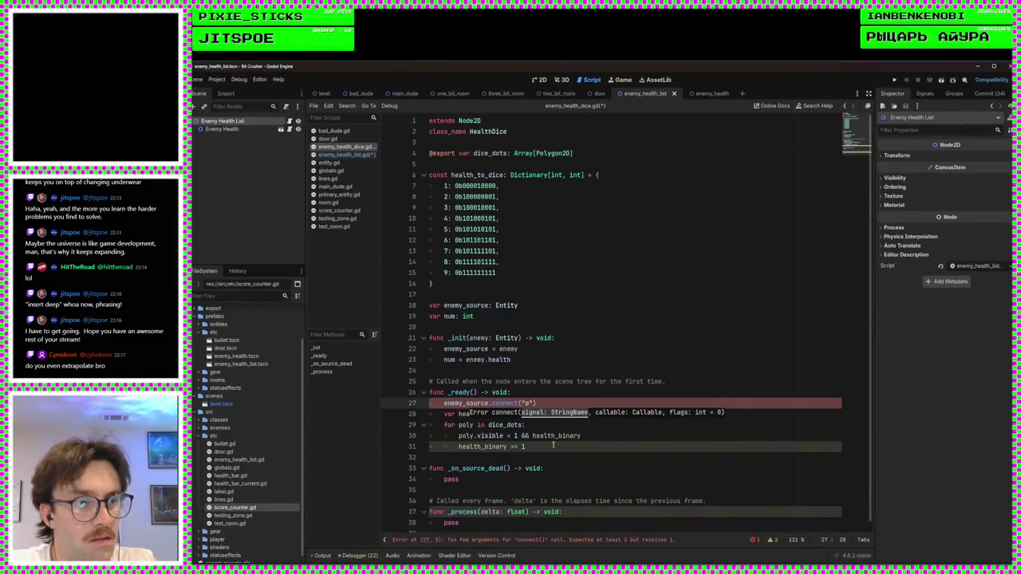
{"action": "key", "text": "BackSpace"}
{"action": "type", "text": "o"}
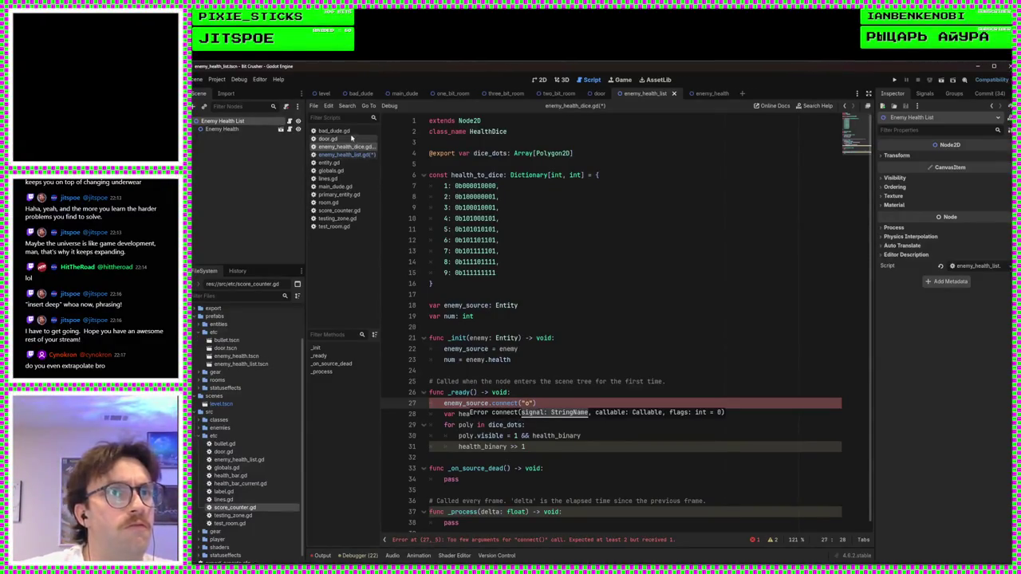
{"action": "left_click", "coordinate": [348, 132]}
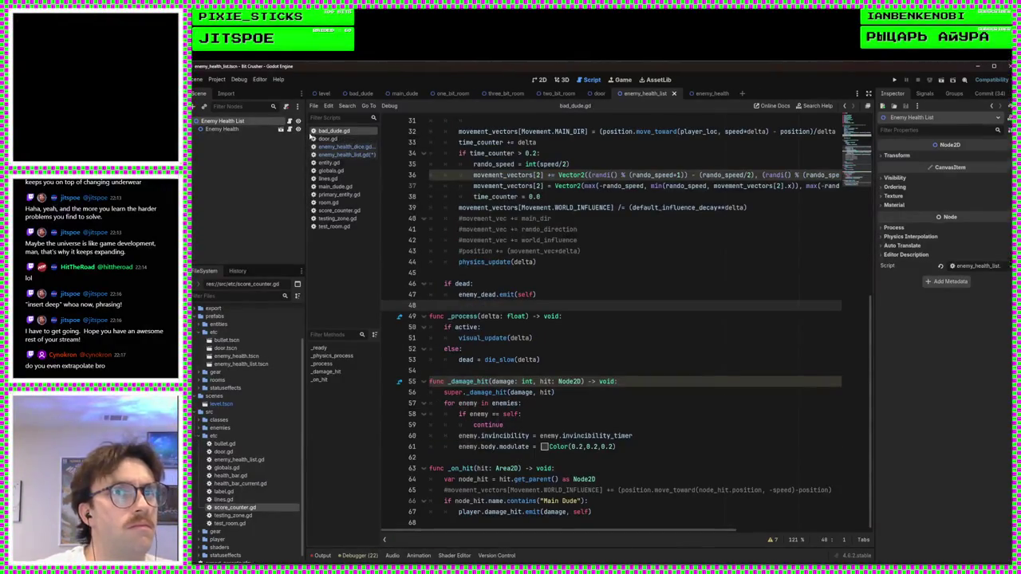
Step: Open the Bad Dude scene and scroll through bad_dude.gd to check its signals
{"action": "left_click", "coordinate": [360, 93]}
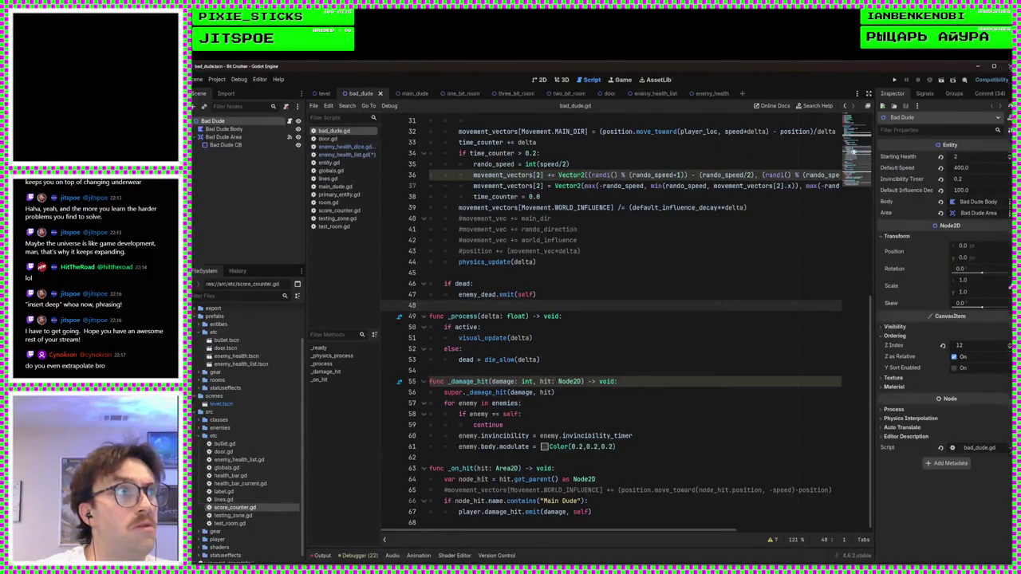
{"action": "left_click", "coordinate": [925, 94]}
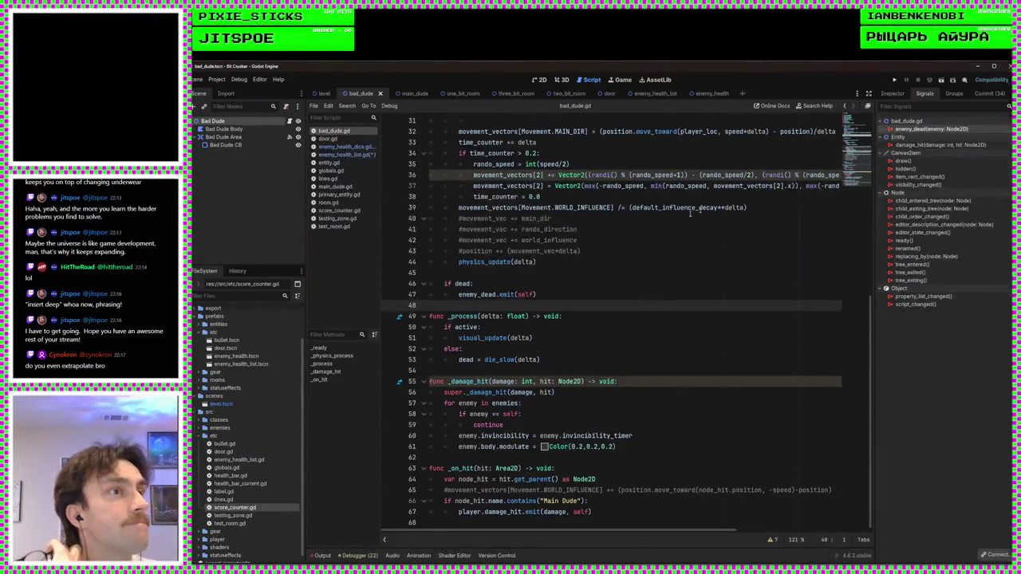
{"action": "scroll", "coordinate": [625, 337], "scroll_direction": "up", "scroll_amount": 5}
{"action": "scroll", "coordinate": [625, 337], "scroll_direction": "down", "scroll_amount": 5}
{"action": "scroll", "coordinate": [625, 337], "scroll_direction": "up", "scroll_amount": 10}
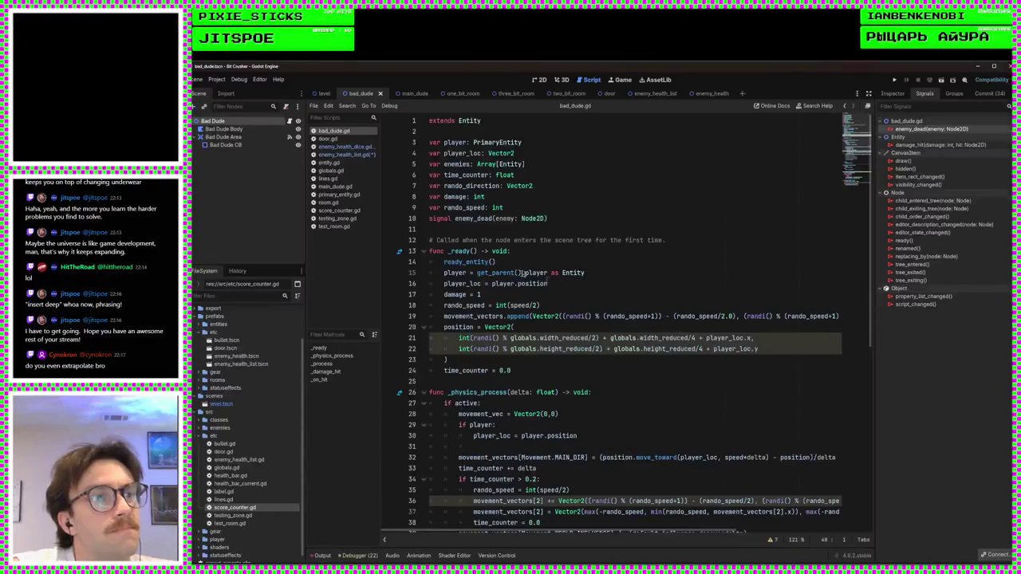
{"action": "scroll", "coordinate": [536, 306], "scroll_direction": "down", "scroll_amount": 9}
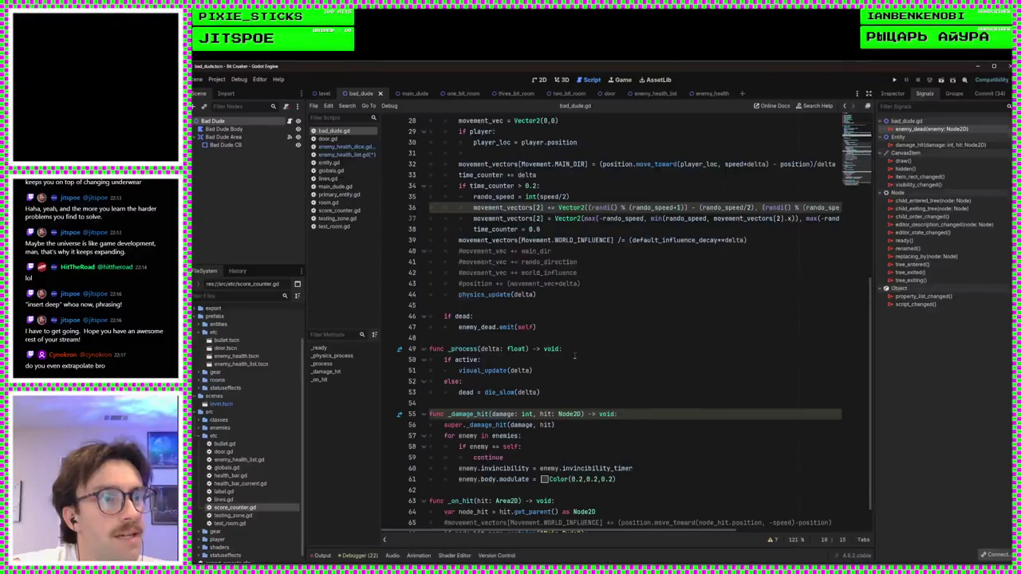
{"action": "scroll", "coordinate": [574, 357], "scroll_direction": "up", "scroll_amount": 1}
Step: Delete the blank line before the if dead: check in _physics_process
{"action": "left_click", "coordinate": [511, 342]}
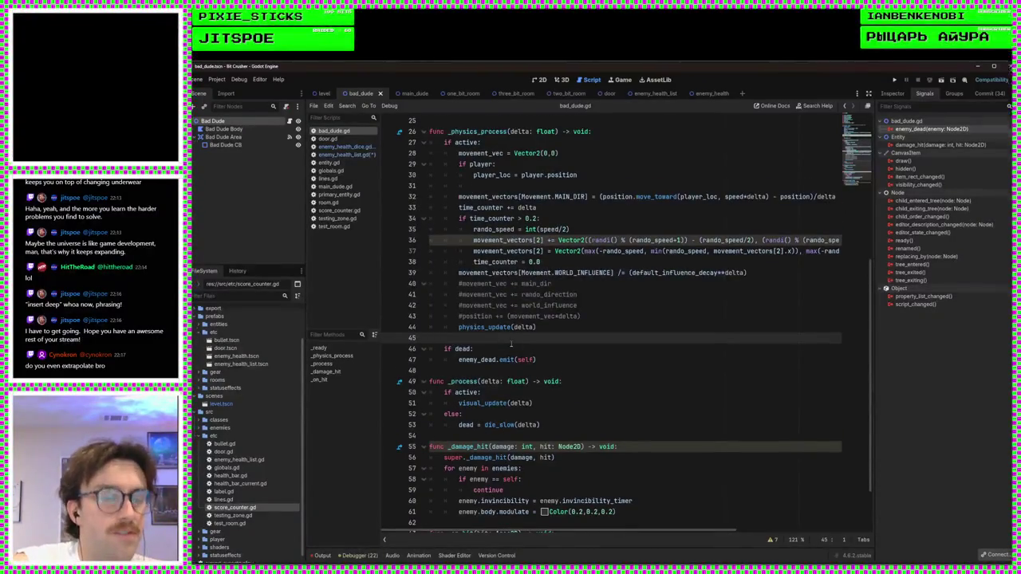
{"action": "key", "text": "BackSpace"}
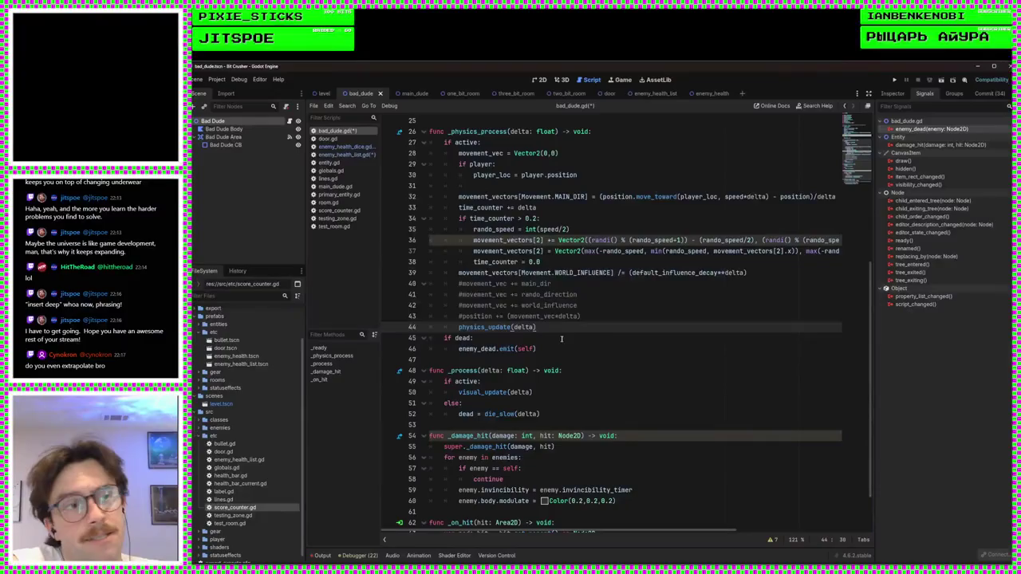
{"action": "left_click", "coordinate": [553, 342]}
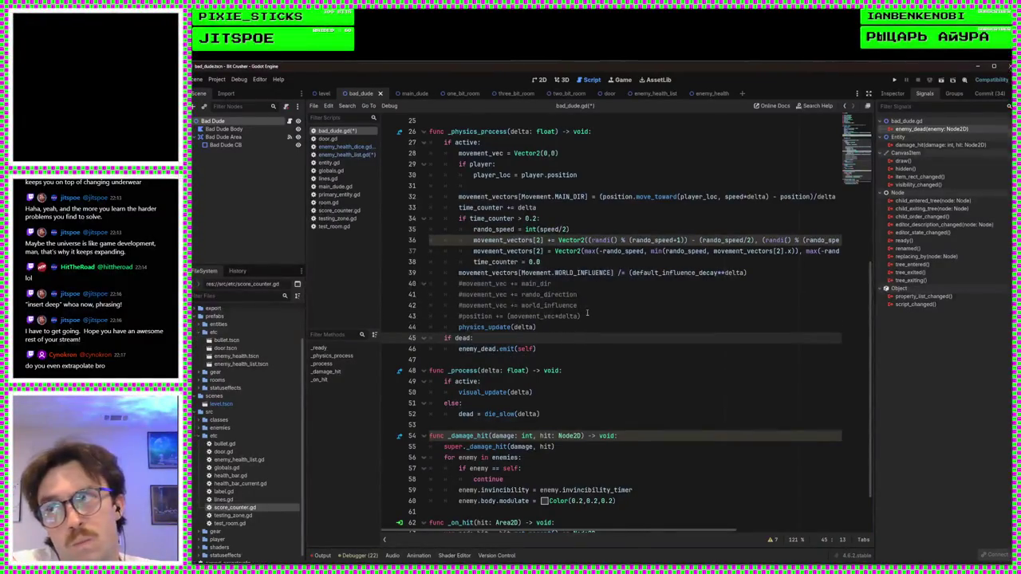
{"action": "scroll", "coordinate": [616, 396], "scroll_direction": "down", "scroll_amount": 2}
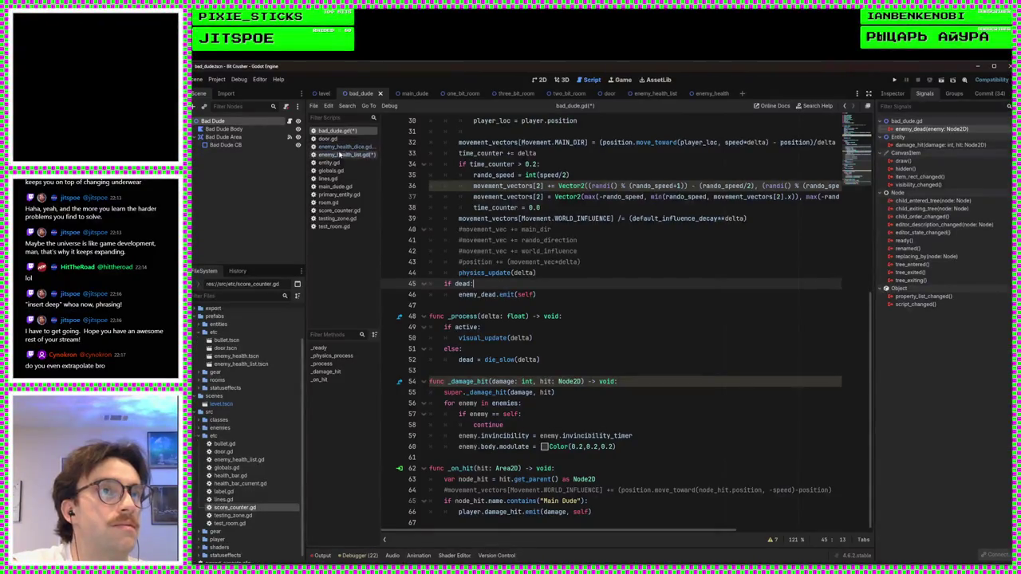
{"action": "left_click", "coordinate": [343, 147]}
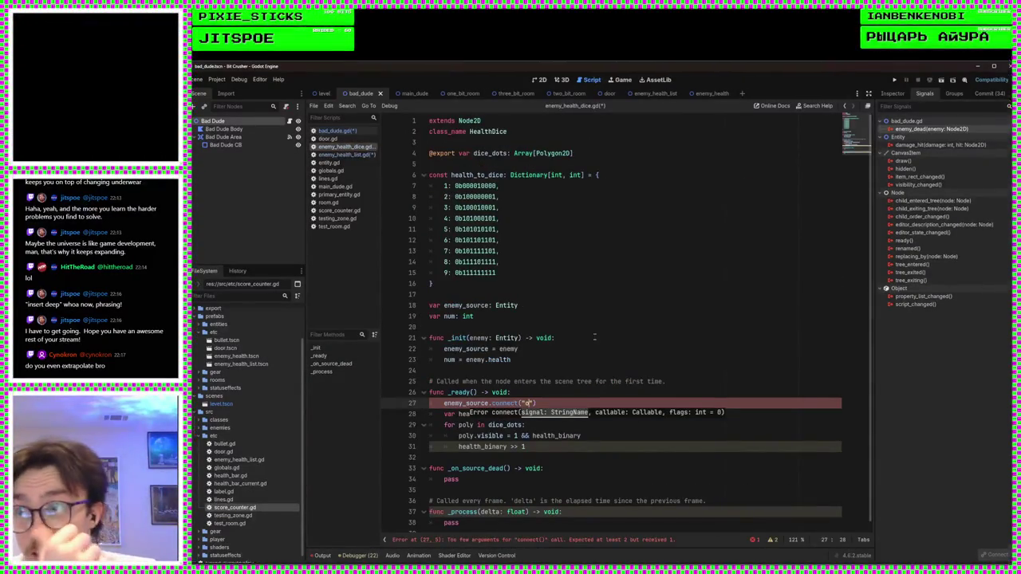
Step: Fill the connect call with "enemy_dead" and _on_source_dead arguments
{"action": "key", "text": "BackSpace"}
{"action": "type", "text": "enemy_"}
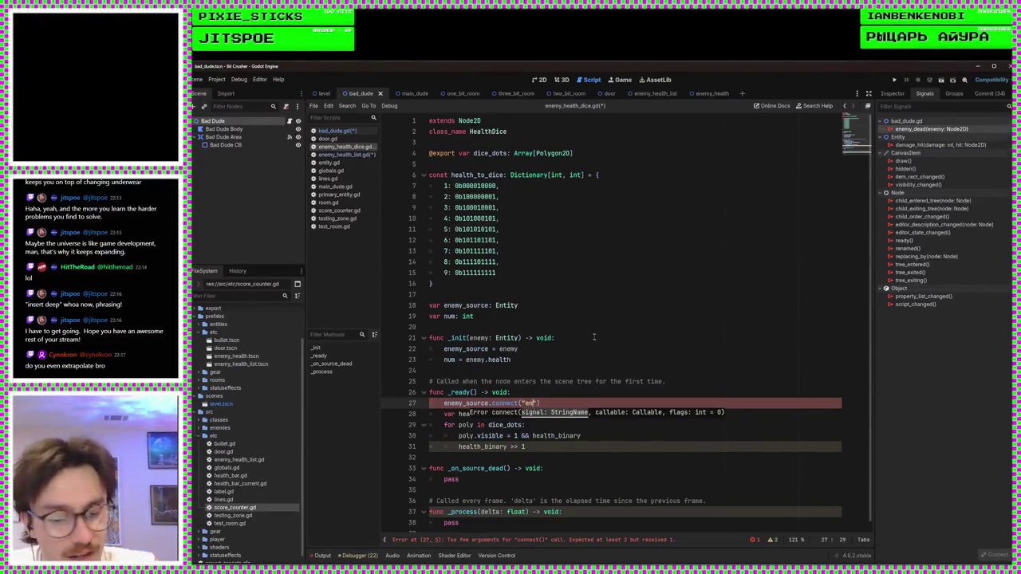
{"action": "type", "text": "dead\""}
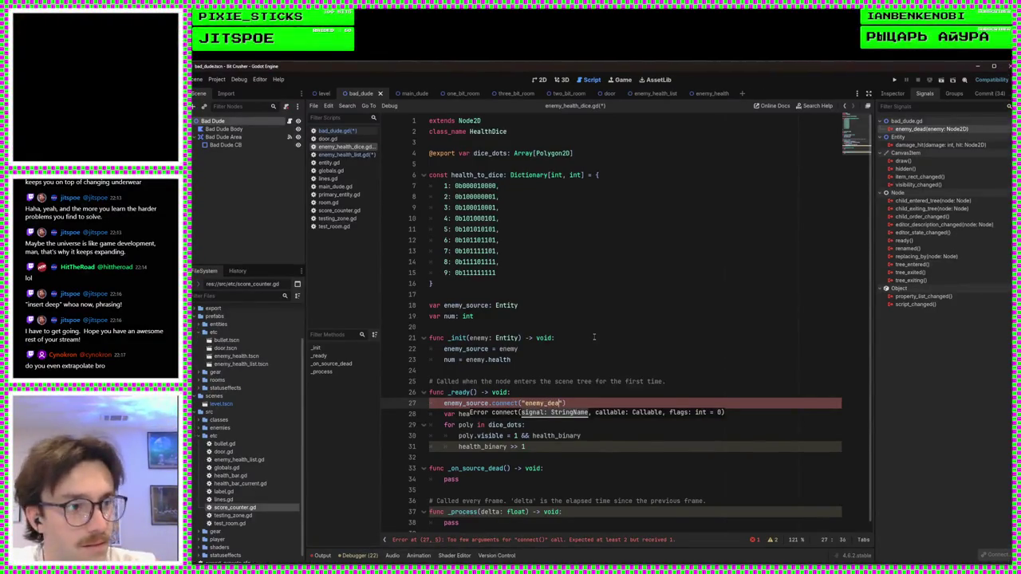
{"action": "type", "text": ", \""}
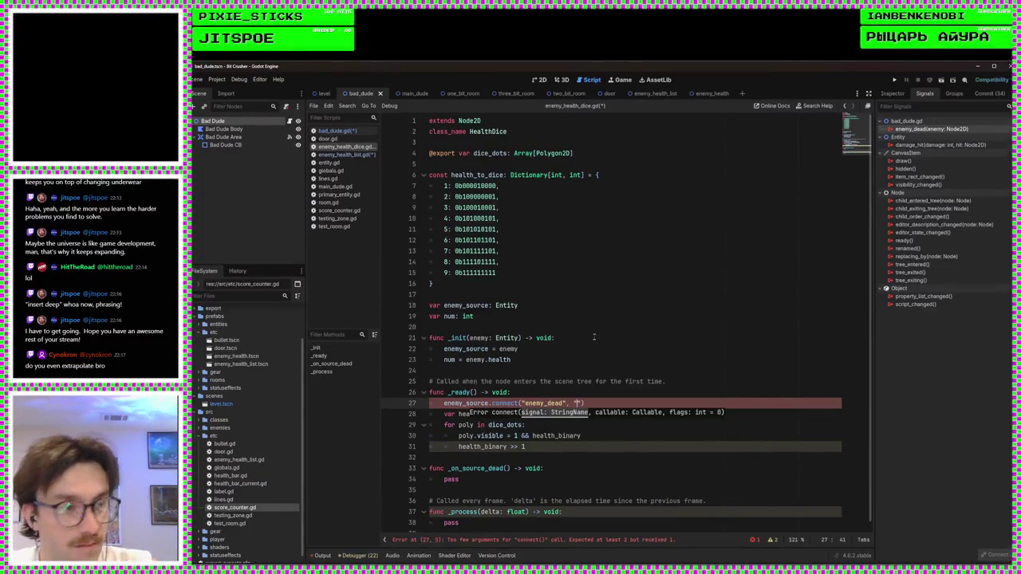
{"action": "key", "text": "Down"}
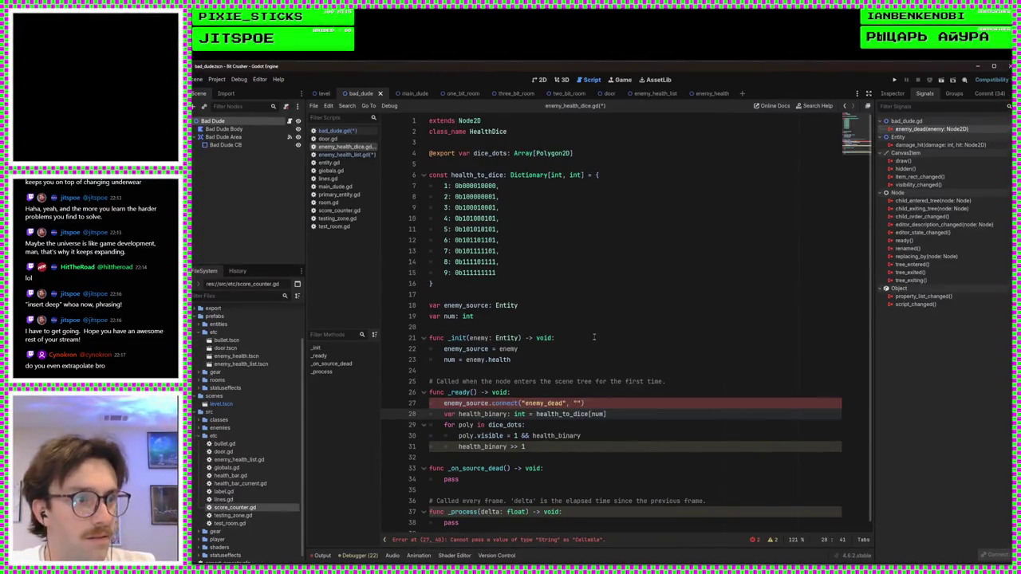
{"action": "key", "text": "Up"}
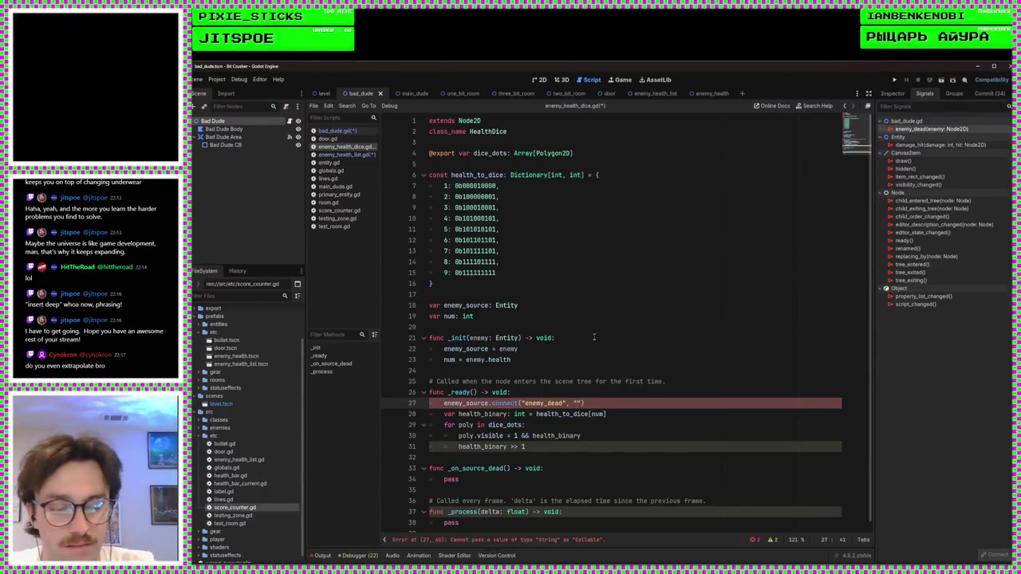
{"action": "type", "text": "_on_source_dead"}
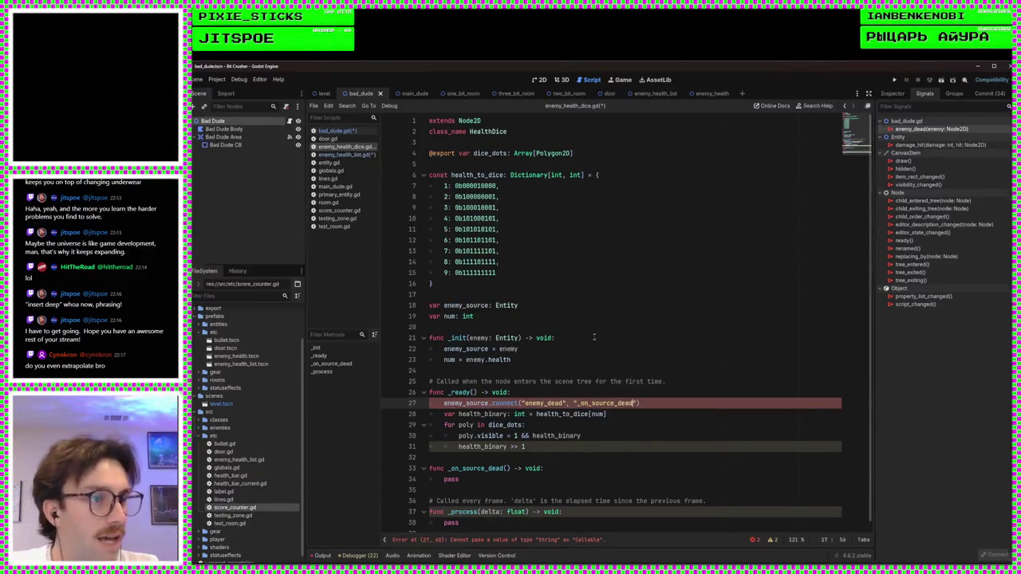
{"action": "key", "text": "End"}
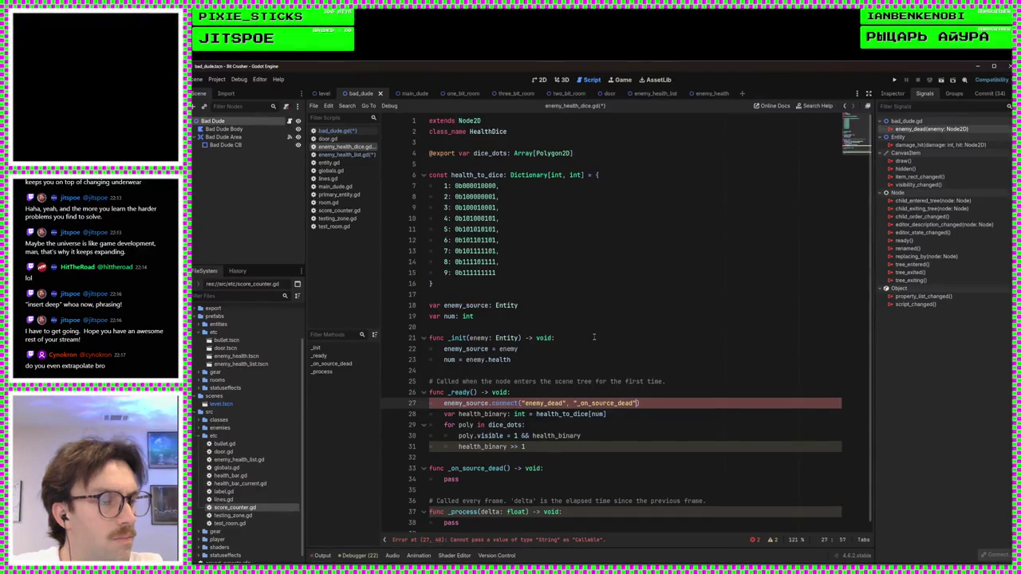
Step: Fix the quotes so enemy_dead is a string and _on_source_dead an unquoted callable
{"action": "key", "text": "BackSpace"}
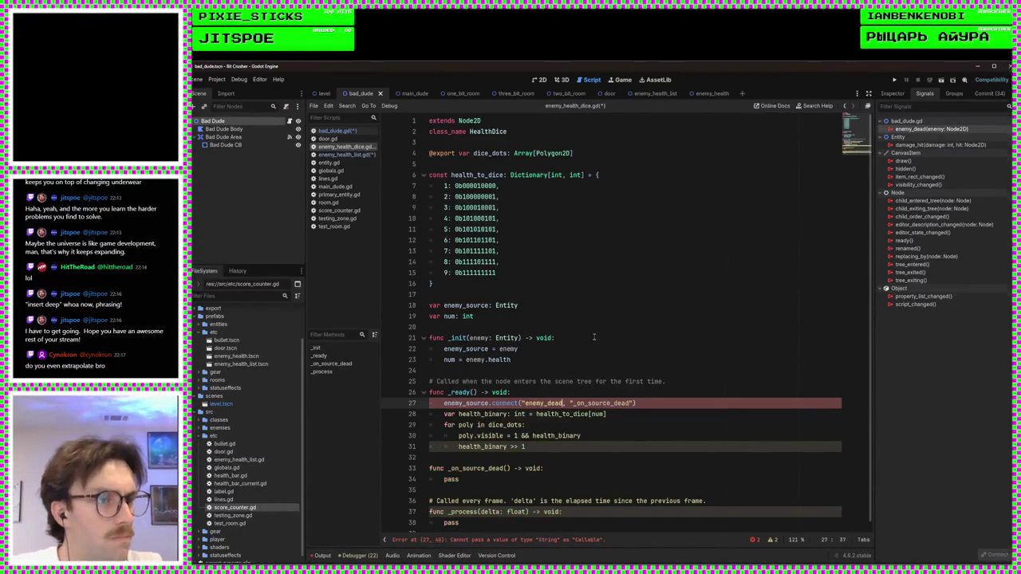
{"action": "key", "text": "Left"}
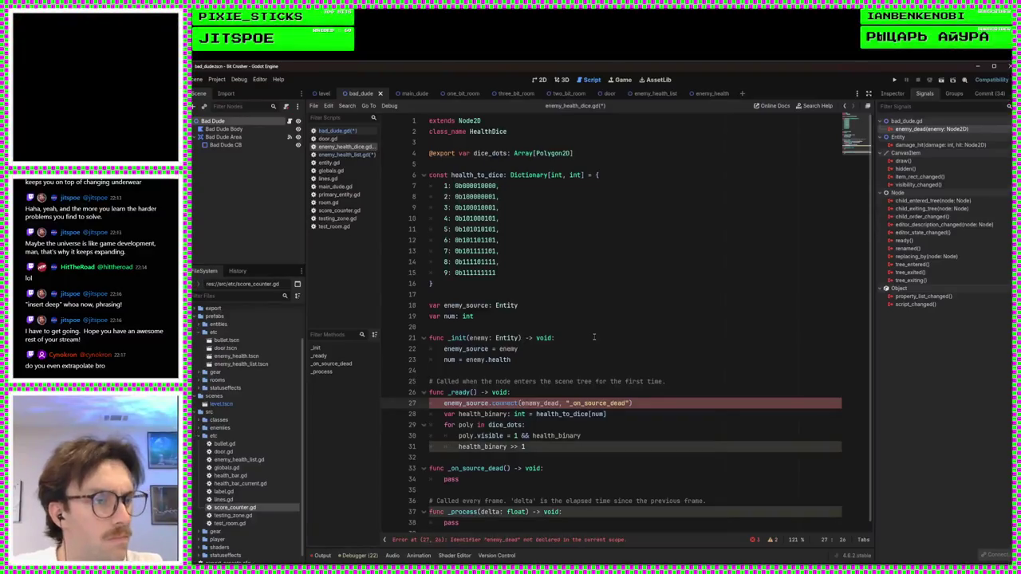
{"action": "type", "text": "\""}
{"action": "key", "text": "ctrl+Right"}
{"action": "type", "text": "\""}
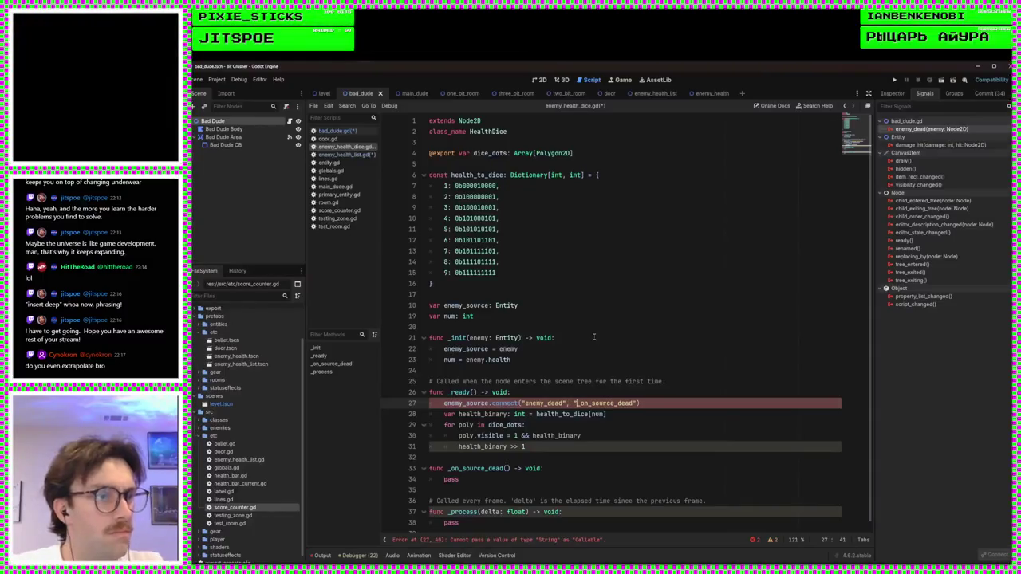
{"action": "key", "text": "BackSpace"}
{"action": "key", "text": "ctrl+Right"}
{"action": "key", "text": "BackSpace"}
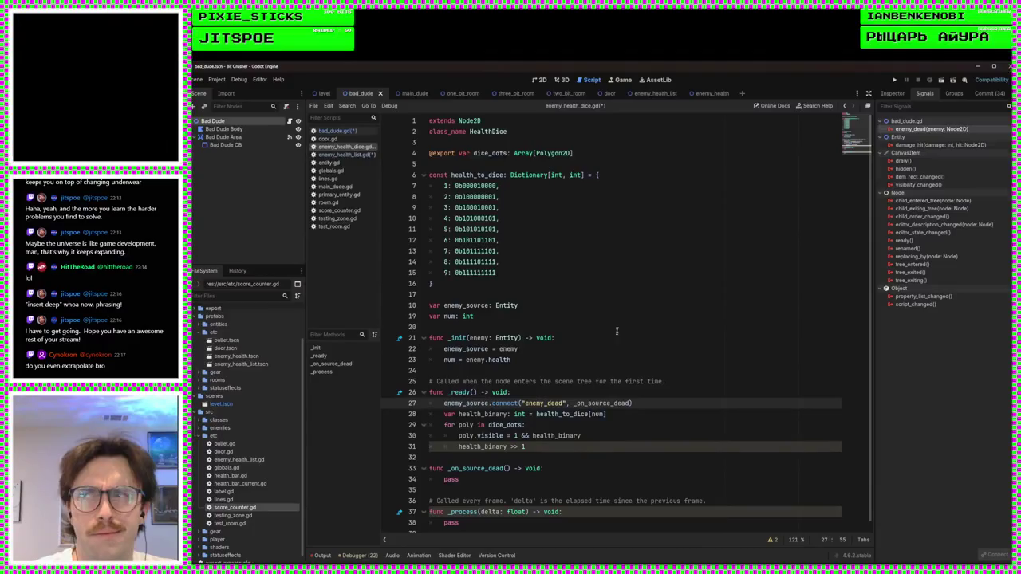
Step: Open testing_zone.gd and scroll to its top to view the preloaded scenes
{"action": "left_click", "coordinate": [338, 218]}
{"action": "scroll", "coordinate": [644, 339], "scroll_direction": "up", "scroll_amount": 5}
{"action": "scroll", "coordinate": [644, 339], "scroll_direction": "up", "scroll_amount": 15}
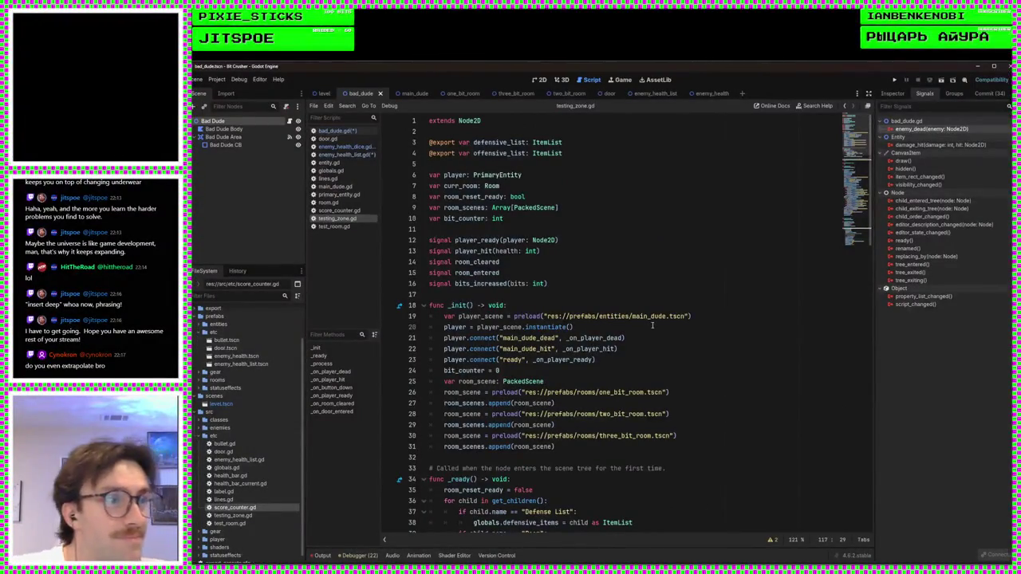
Step: Save enemy_health_dice.gd, select the placeholder pass in _on_source_dead, and open the enemy_health scene
{"action": "left_click", "coordinate": [345, 153]}
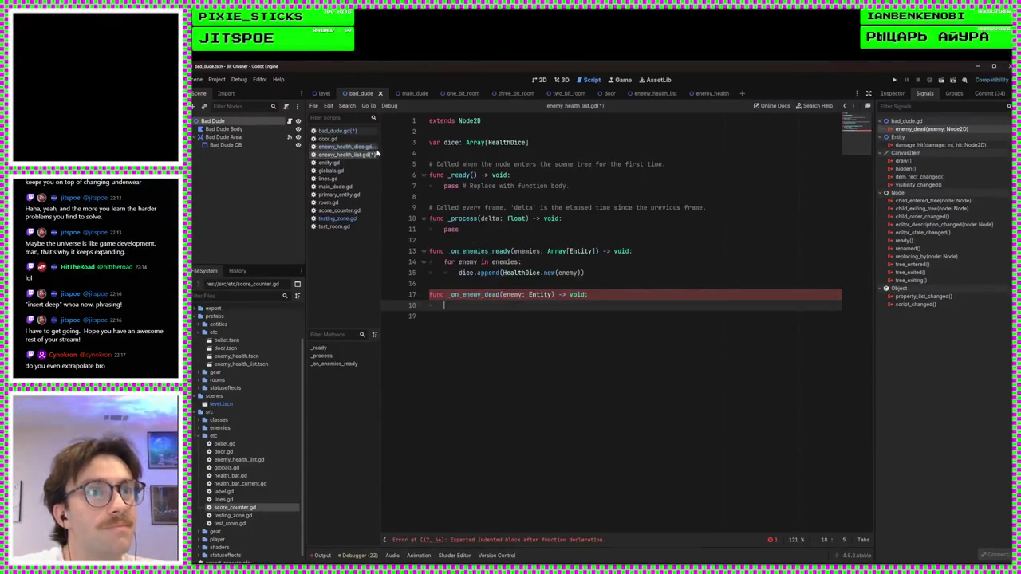
{"action": "left_click", "coordinate": [344, 146]}
{"action": "scroll", "coordinate": [621, 415], "scroll_direction": "down", "scroll_amount": 1}
{"action": "key", "text": "ctrl+s"}
{"action": "left_click", "coordinate": [620, 431]}
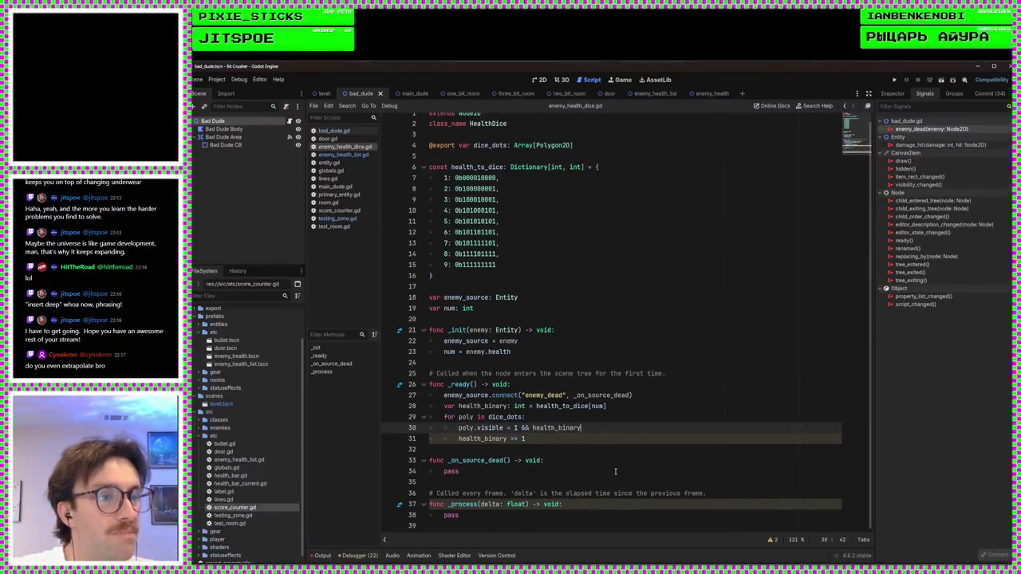
{"action": "left_click", "coordinate": [546, 469]}
{"action": "double_click", "coordinate": [535, 472]}
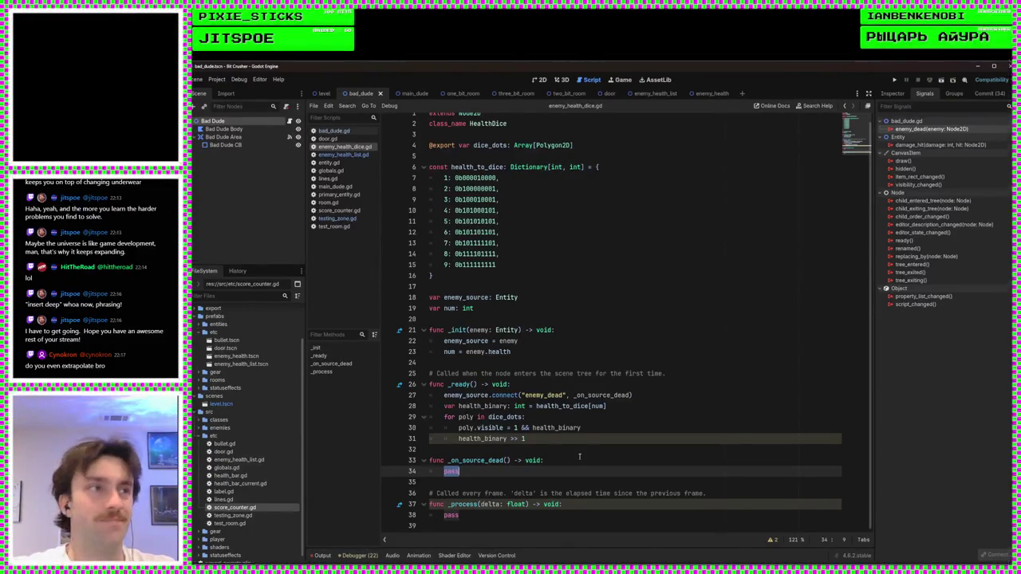
{"action": "left_click", "coordinate": [707, 95]}
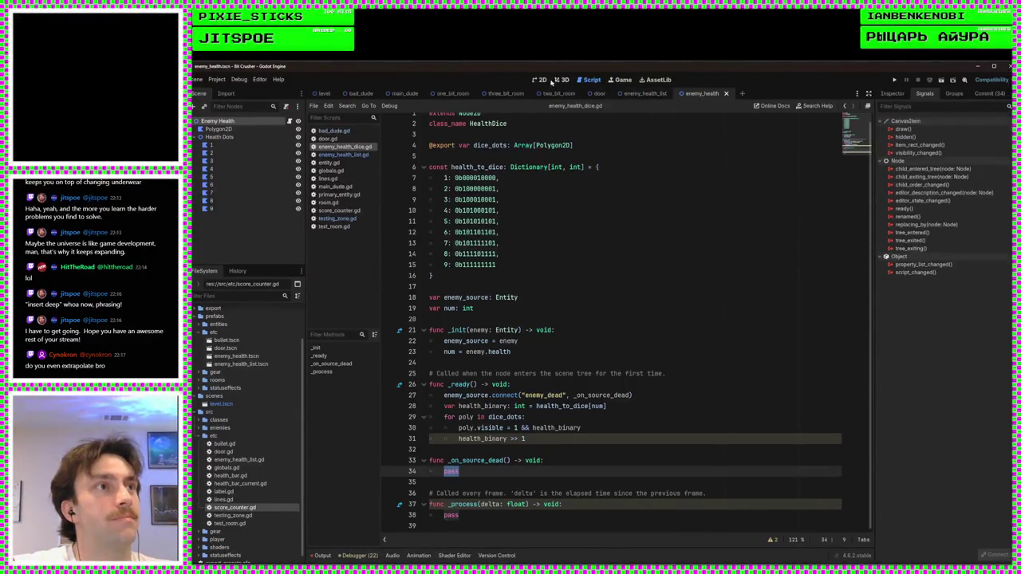
Step: In the 2D view, rename the Polygon2D node to Background, then select the Health Dots node
{"action": "left_click", "coordinate": [542, 80]}
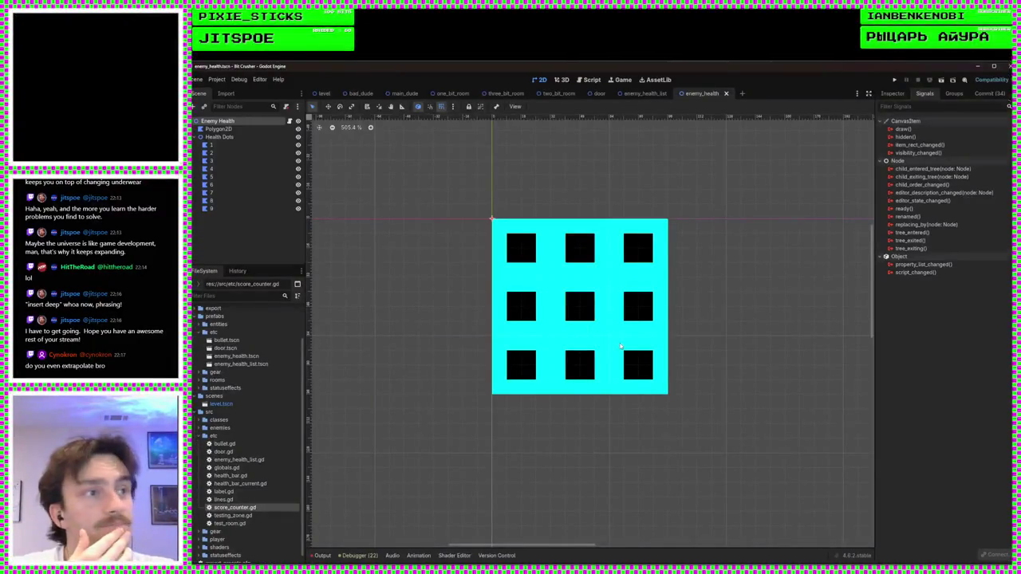
{"action": "left_click", "coordinate": [225, 132]}
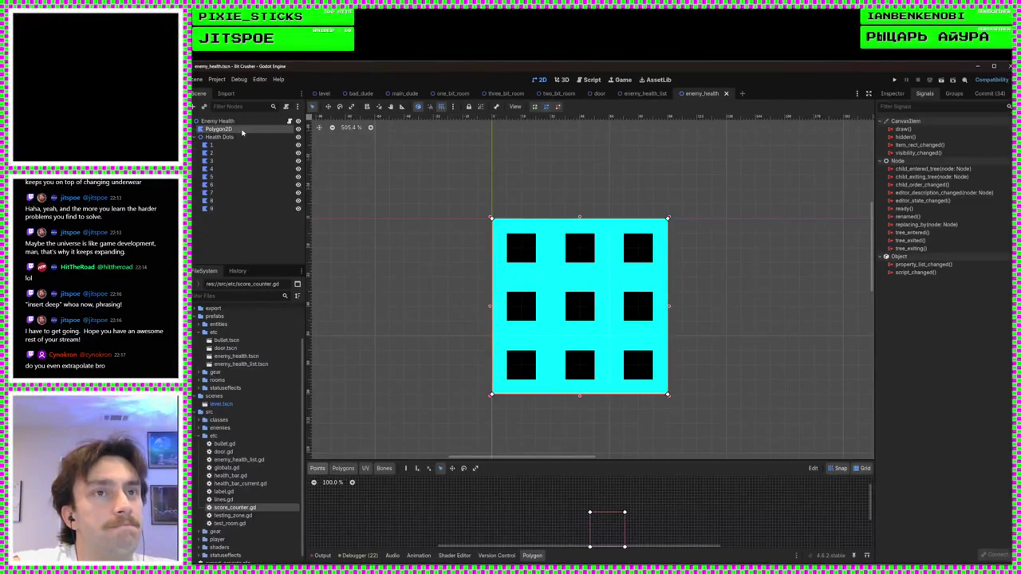
{"action": "left_click", "coordinate": [241, 131]}
{"action": "type", "text": "Backgroun"}
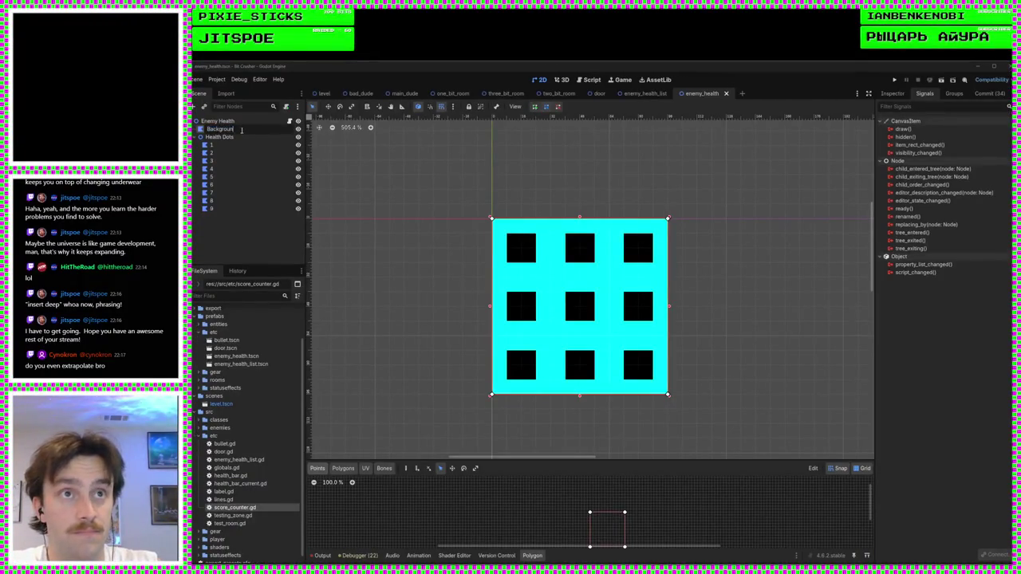
{"action": "type", "text": "d"}
{"action": "key", "text": "Return"}
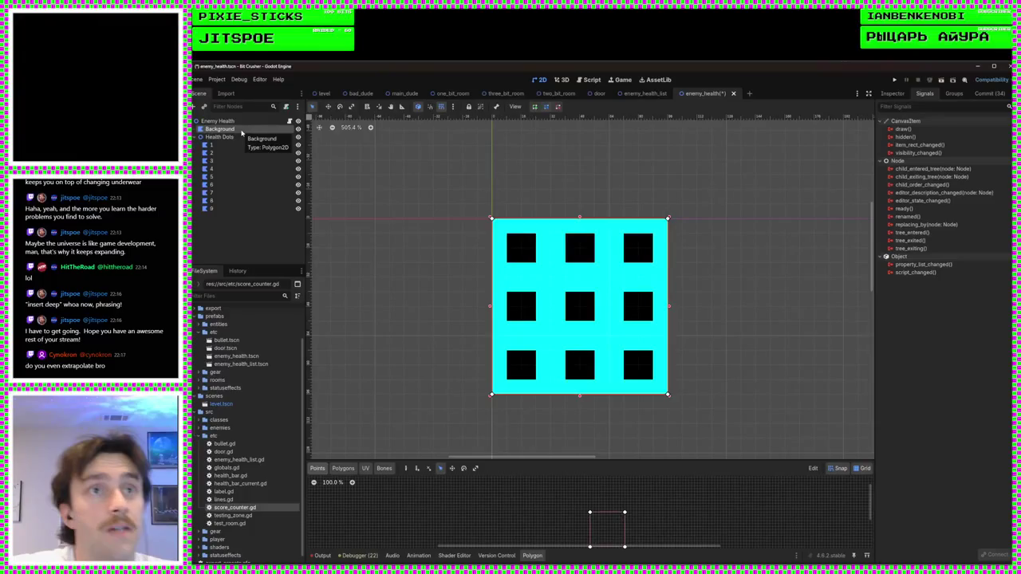
{"action": "left_click", "coordinate": [227, 122]}
{"action": "left_click", "coordinate": [219, 137]}
{"action": "scroll", "coordinate": [485, 489], "scroll_direction": "up", "scroll_amount": 1}
{"action": "scroll", "coordinate": [741, 279], "scroll_direction": "up", "scroll_amount": 2}
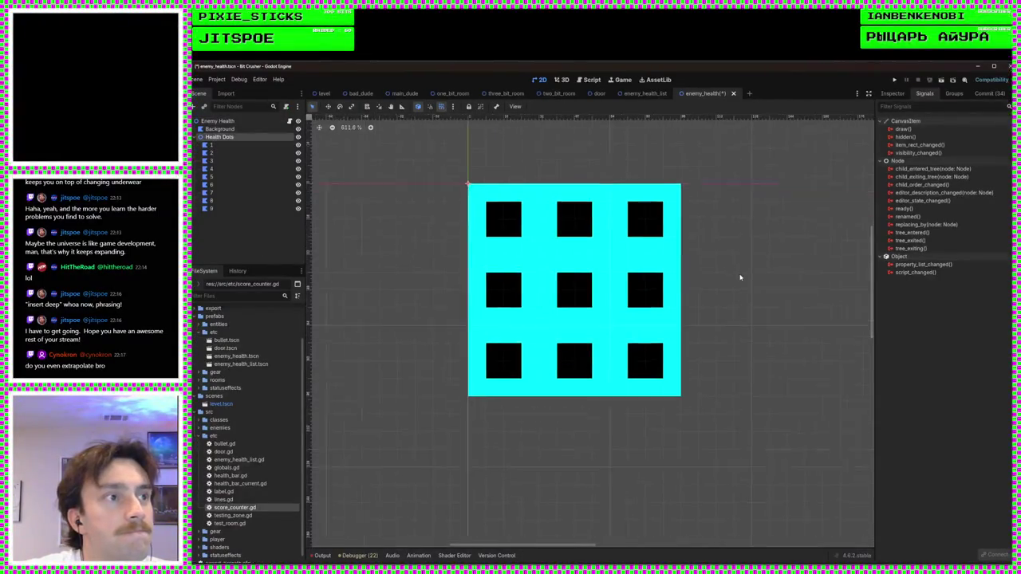
Step: Add a plain Node under Health Dots, then delete it
{"action": "right_click", "coordinate": [229, 219]}
{"action": "left_click", "coordinate": [239, 227]}
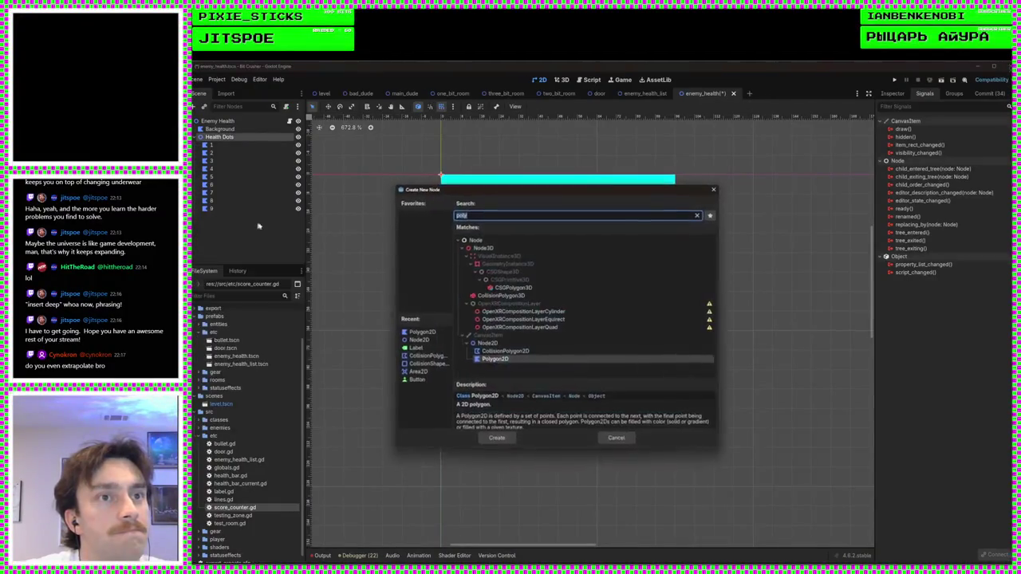
{"action": "type", "text": "node"}
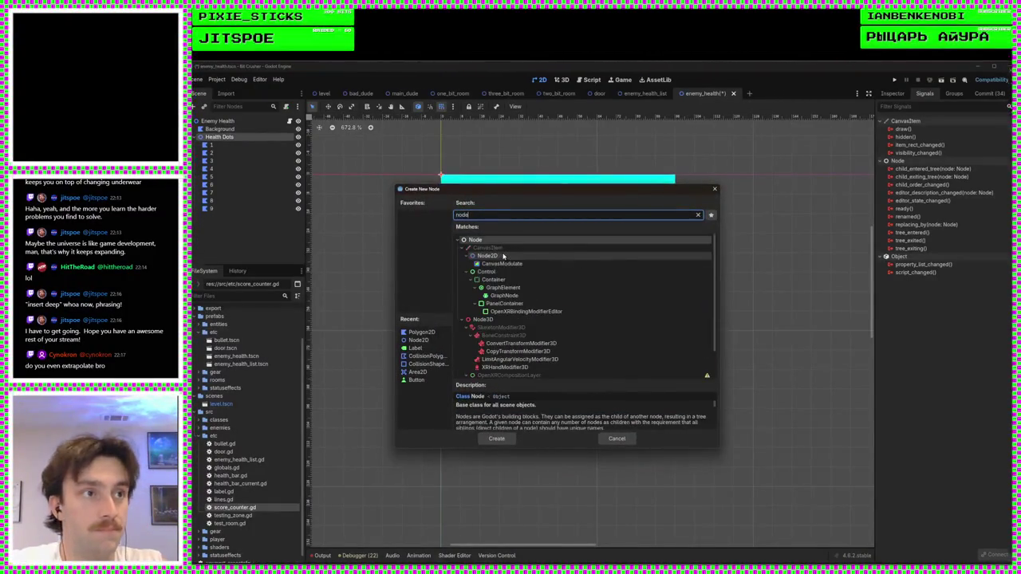
{"action": "key", "text": "Return"}
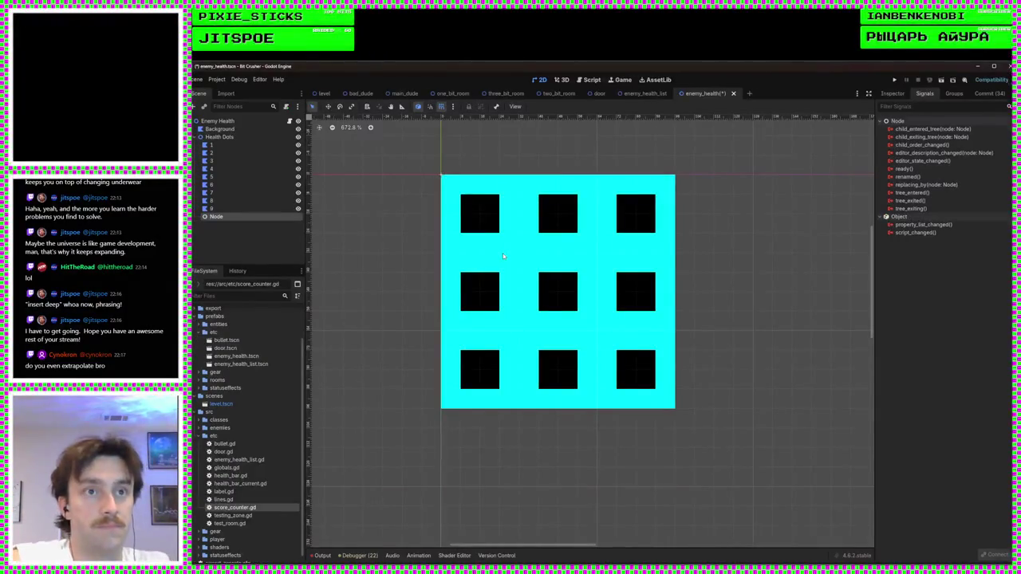
{"action": "key", "text": "Delete"}
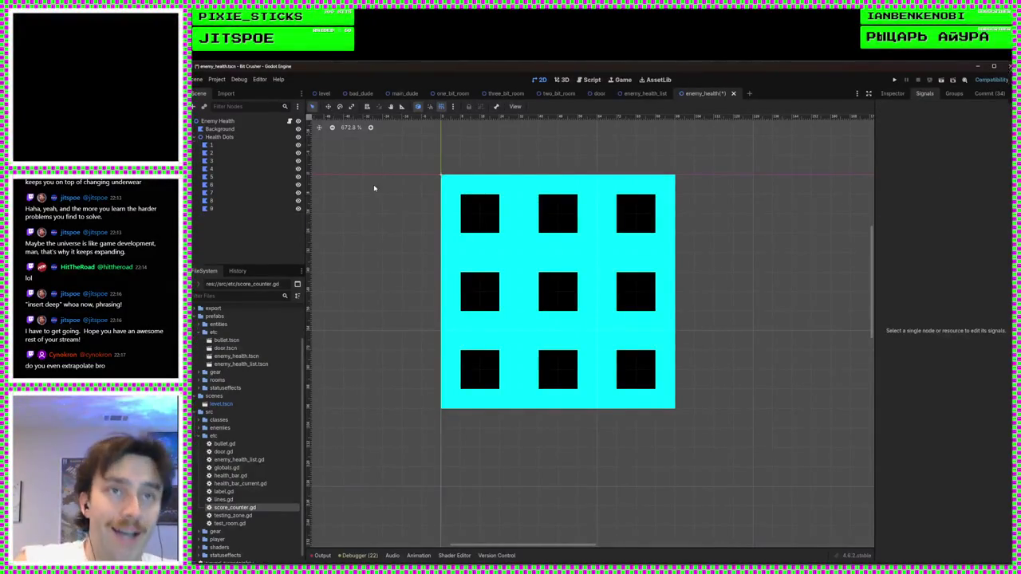
Step: Add a Node2D named X to the scene and begin adding a child under it
{"action": "right_click", "coordinate": [264, 249]}
{"action": "left_click", "coordinate": [303, 253]}
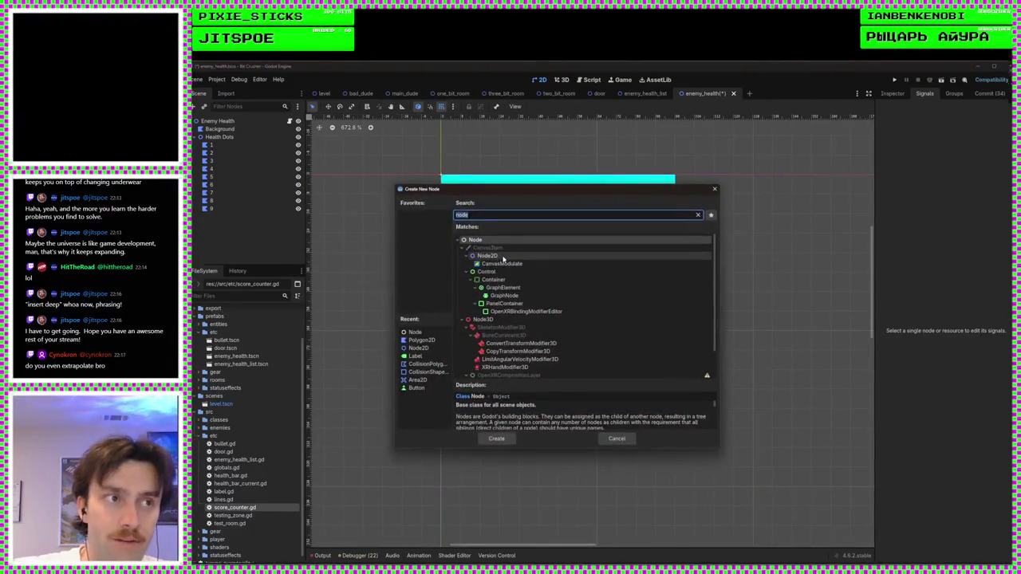
{"action": "double_click", "coordinate": [502, 257]}
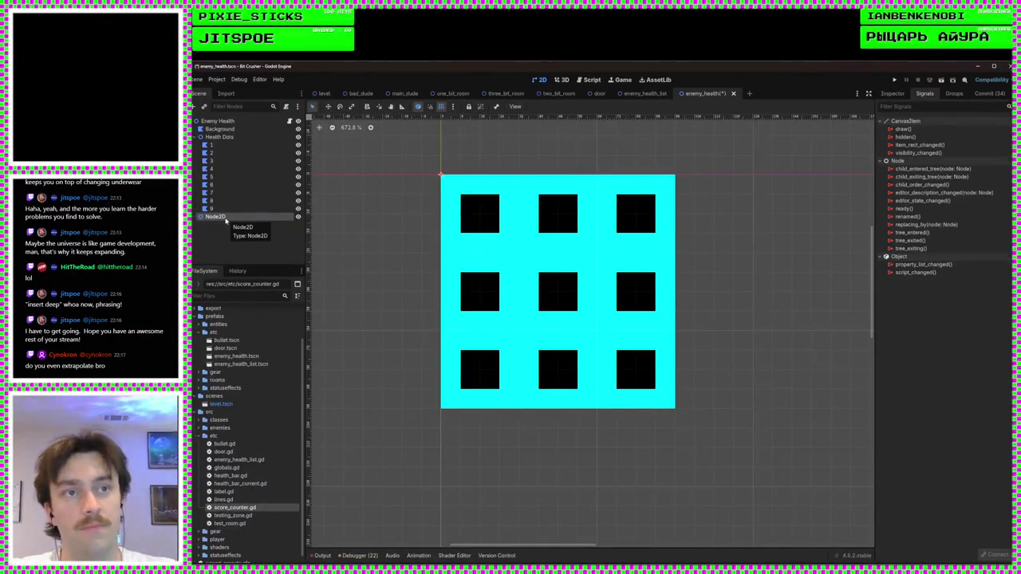
{"action": "double_click", "coordinate": [224, 217]}
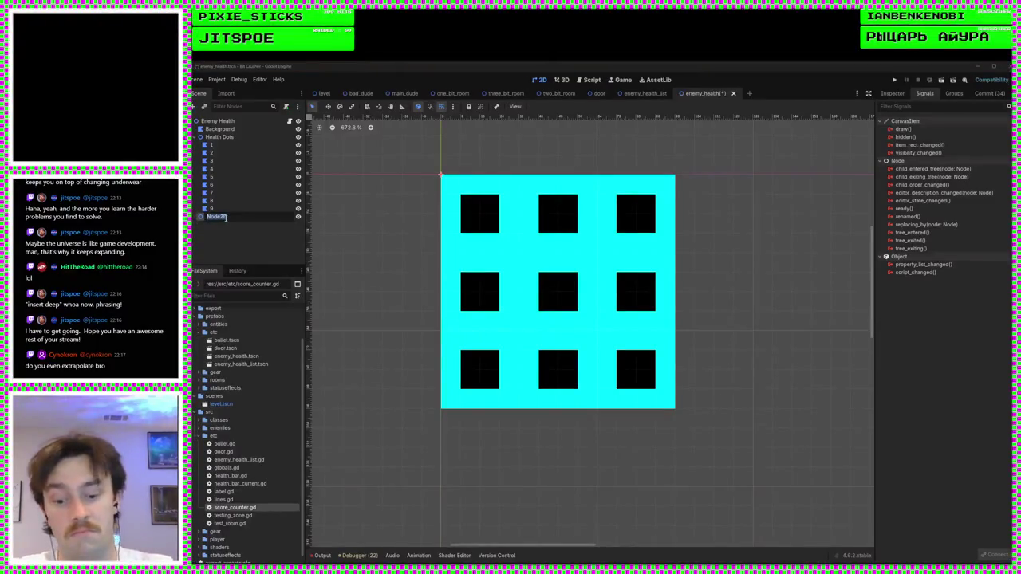
{"action": "type", "text": "X"}
{"action": "key", "text": "Return"}
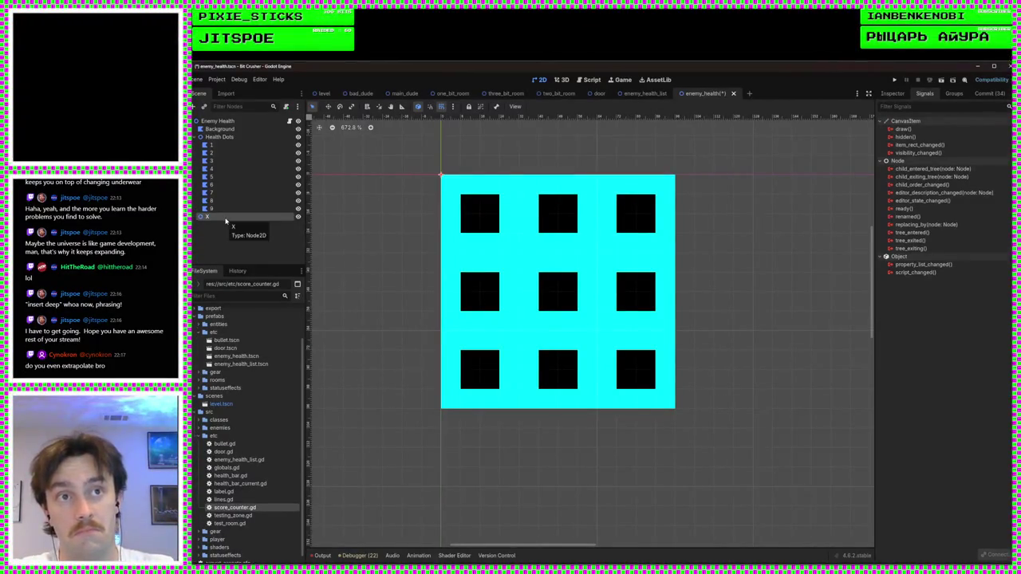
{"action": "right_click", "coordinate": [229, 220]}
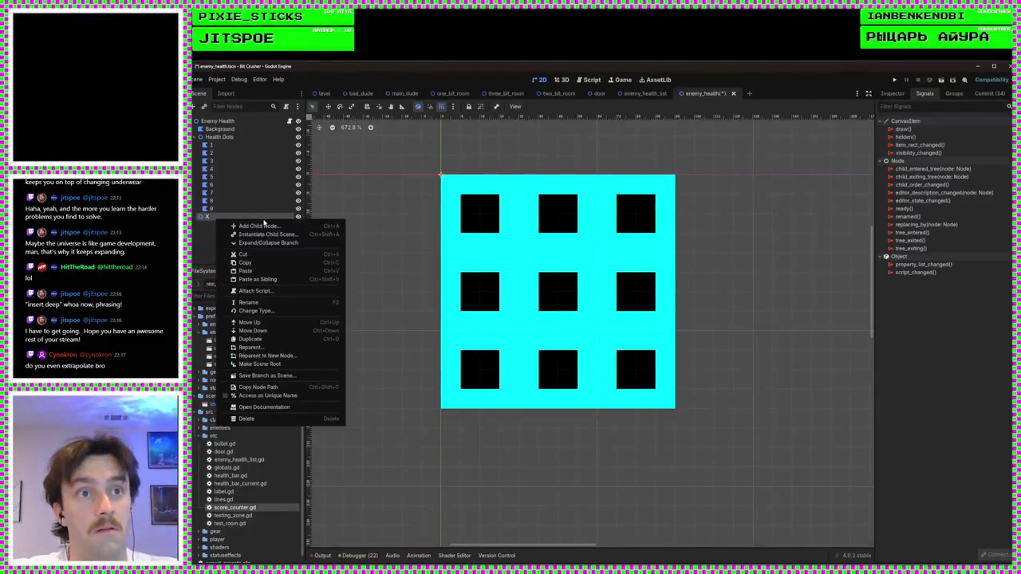
{"action": "left_click", "coordinate": [258, 226]}
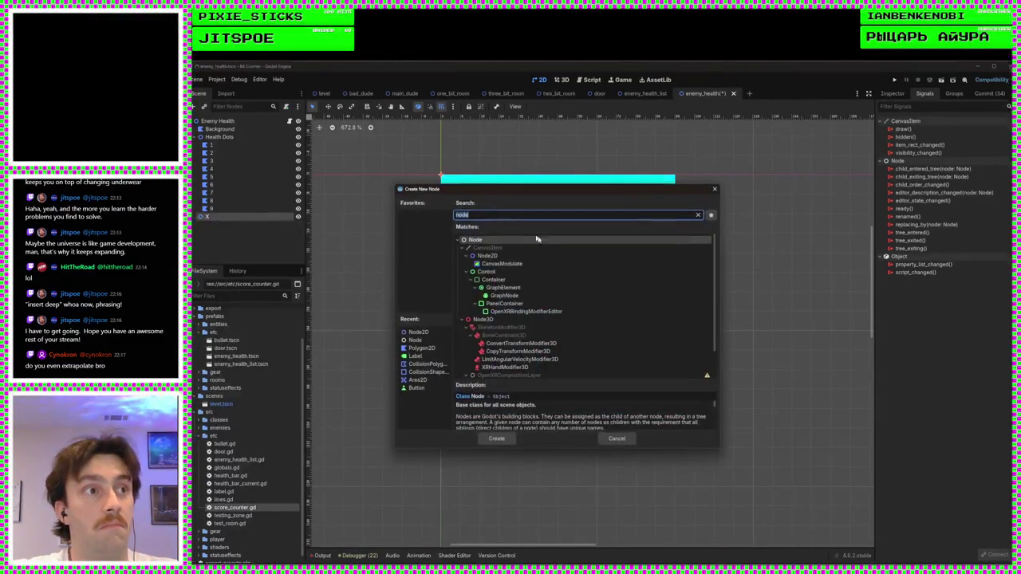
Step: Add a Polygon2D under X and trace the band's lower stepped edge from the face's left edge to its bottom-right corner
{"action": "type", "text": "polygon2d"}
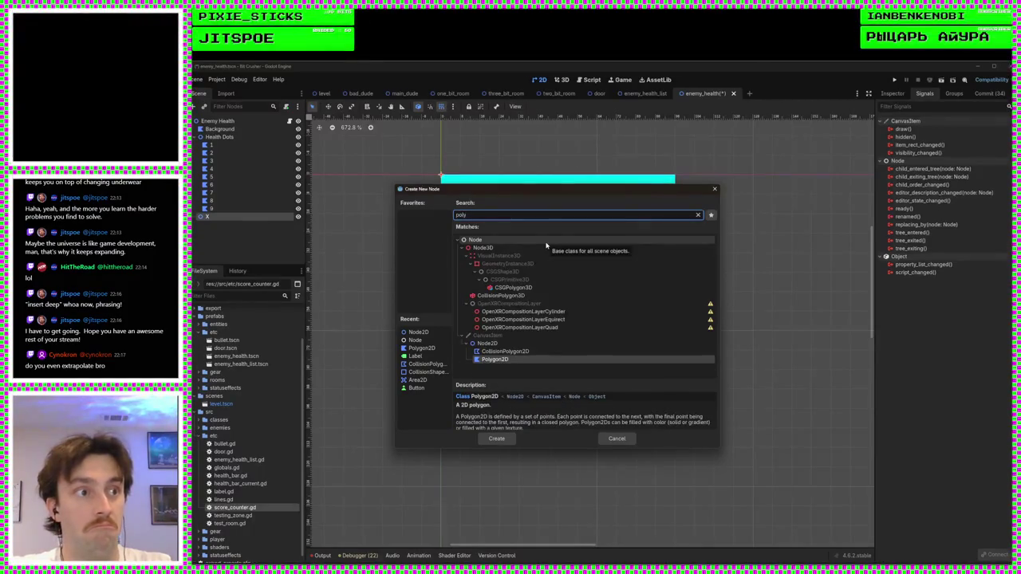
{"action": "key", "text": "Return"}
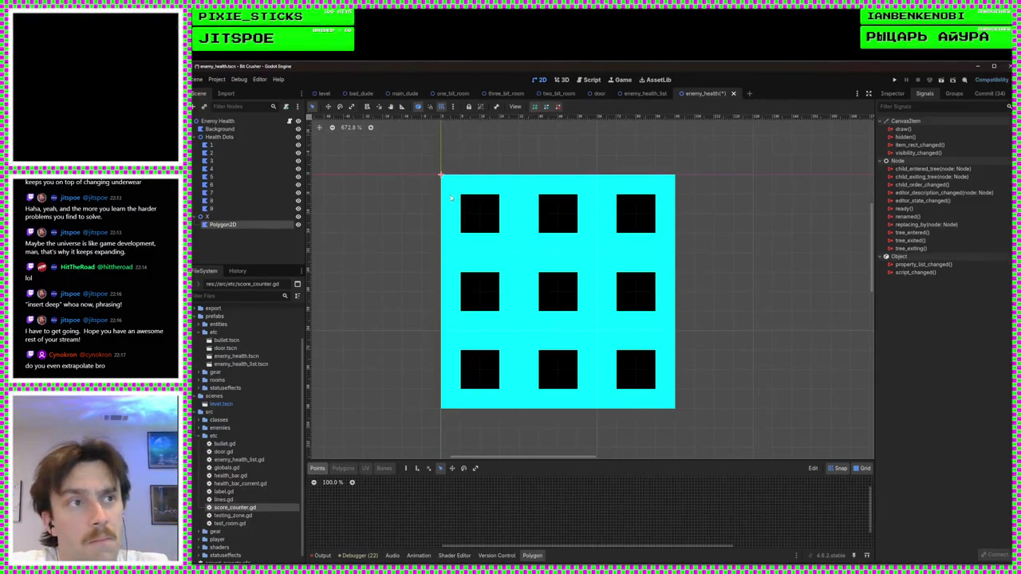
{"action": "left_click", "coordinate": [440, 213]}
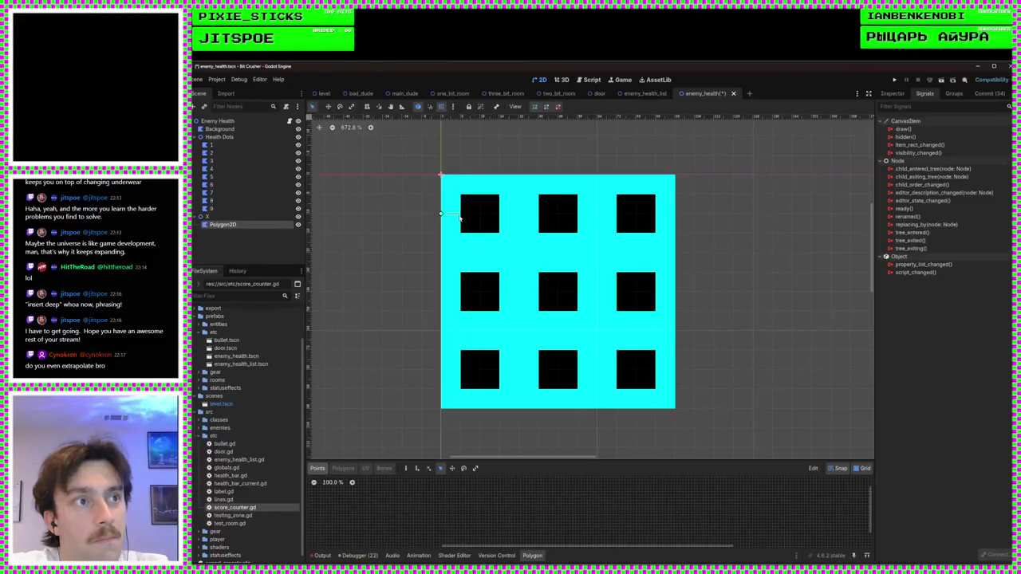
{"action": "left_click", "coordinate": [463, 233]}
{"action": "left_click", "coordinate": [480, 234]}
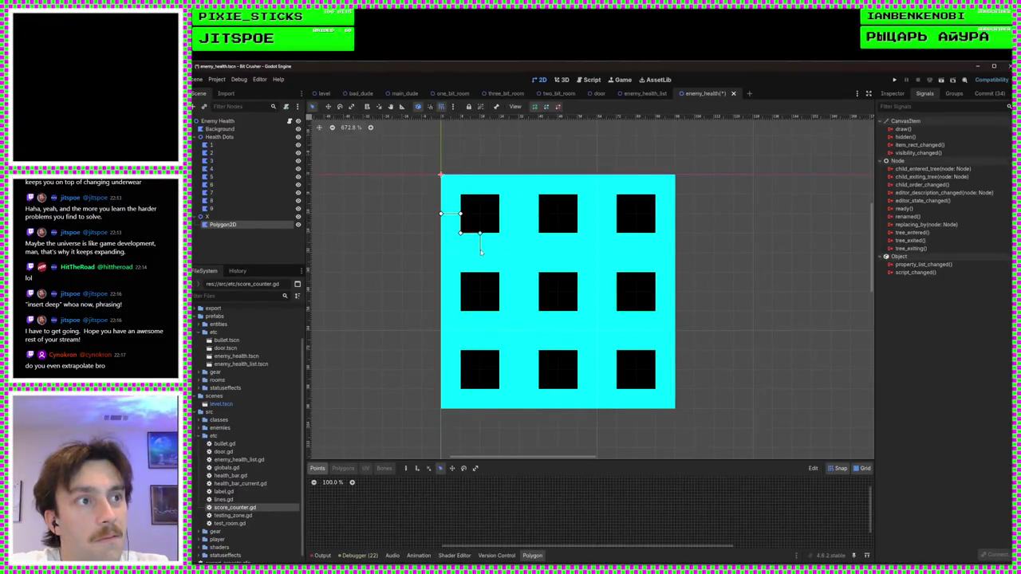
{"action": "left_click", "coordinate": [488, 253]}
{"action": "left_click", "coordinate": [500, 254]}
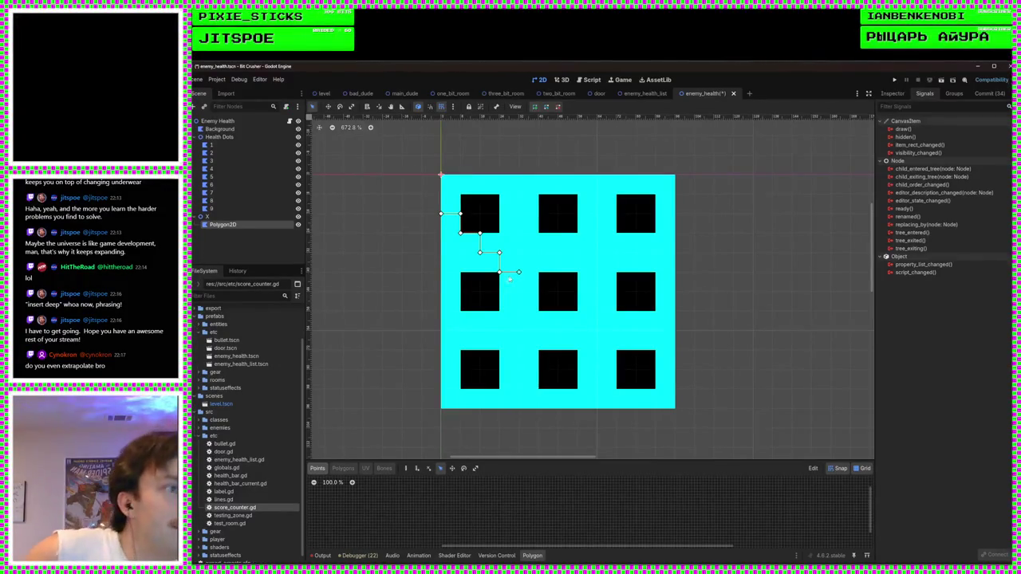
{"action": "left_click", "coordinate": [519, 292]}
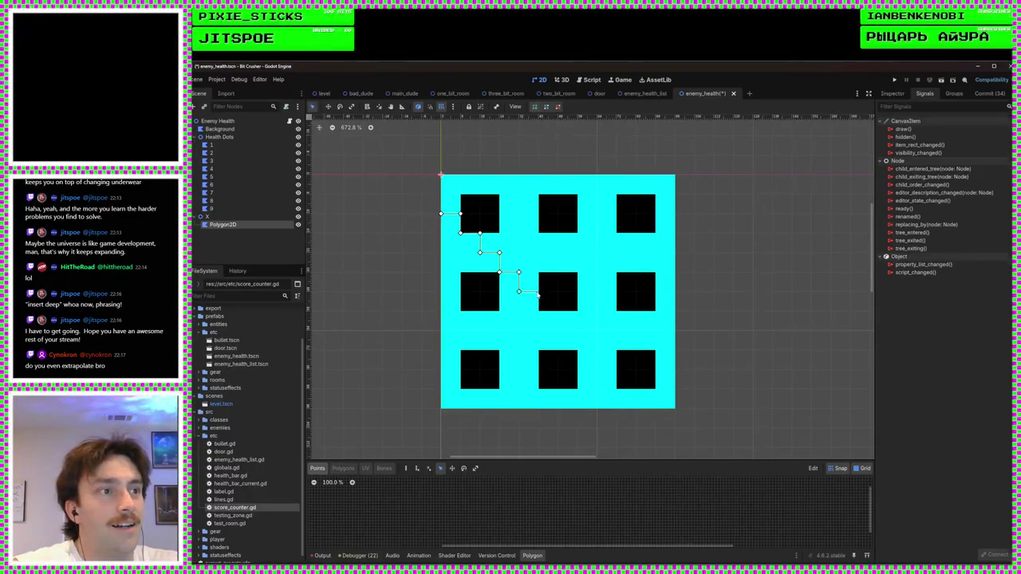
{"action": "left_click", "coordinate": [539, 311]}
{"action": "left_click", "coordinate": [557, 310]}
{"action": "left_click", "coordinate": [558, 329]}
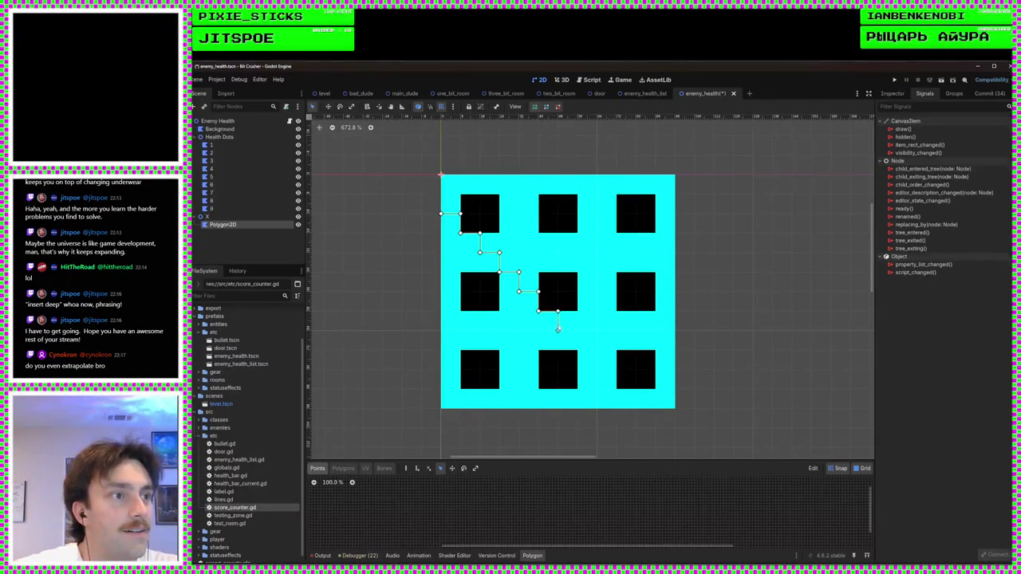
{"action": "left_click", "coordinate": [577, 329]}
{"action": "left_click", "coordinate": [576, 350]}
{"action": "left_click", "coordinate": [597, 349]}
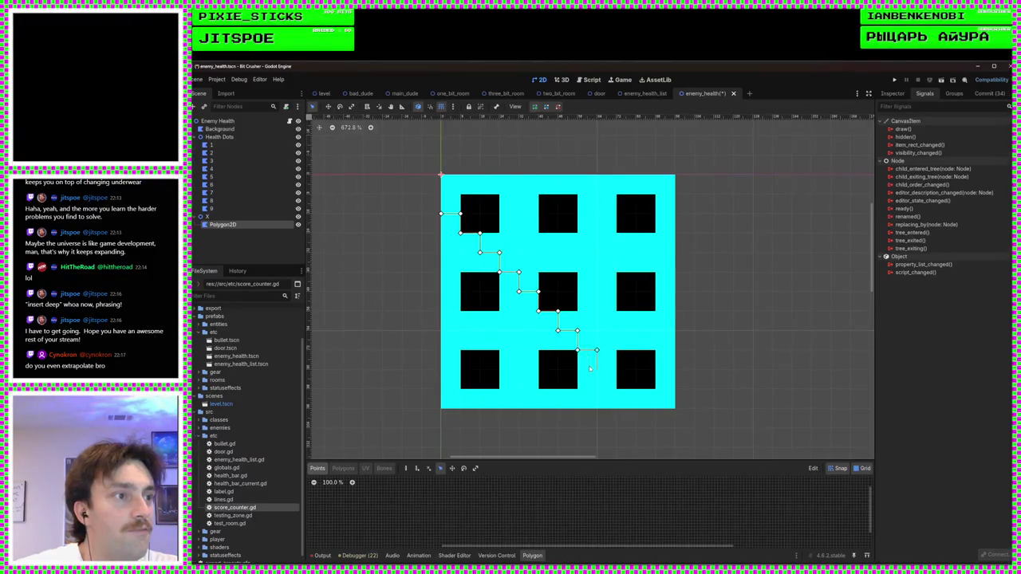
{"action": "left_click", "coordinate": [616, 388]}
{"action": "left_click", "coordinate": [636, 388]}
{"action": "left_click", "coordinate": [636, 407]}
{"action": "left_click", "coordinate": [674, 410]}
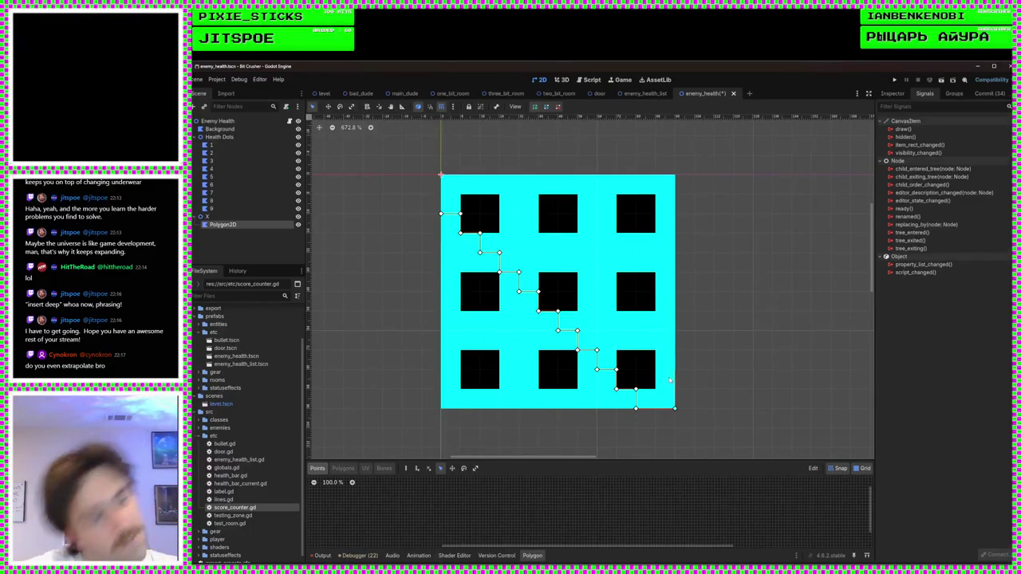
Step: Trace the band's upper stepped edge back to the top-left and close the polygon
{"action": "left_click", "coordinate": [656, 368]}
{"action": "left_click", "coordinate": [655, 349]}
{"action": "left_click", "coordinate": [636, 350]}
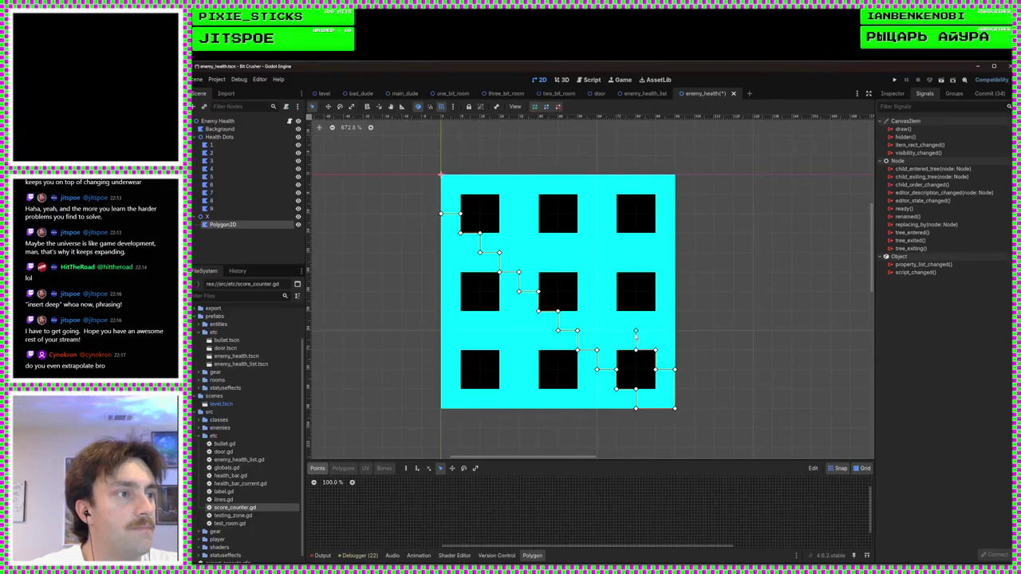
{"action": "left_click", "coordinate": [616, 311]}
{"action": "left_click", "coordinate": [597, 311]}
{"action": "left_click", "coordinate": [597, 292]}
{"action": "left_click", "coordinate": [578, 292]}
{"action": "left_click", "coordinate": [578, 272]}
{"action": "left_click", "coordinate": [559, 272]}
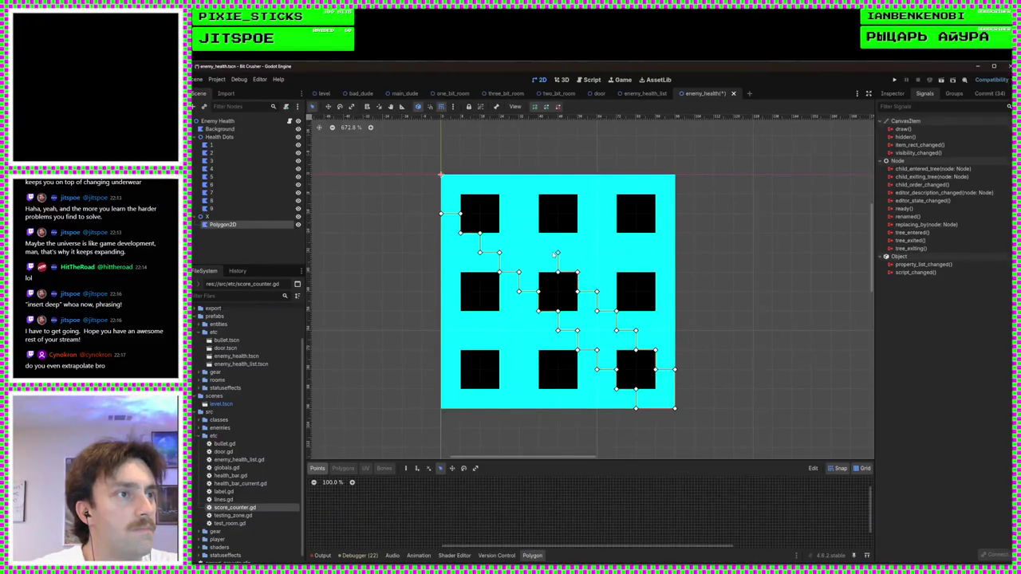
{"action": "left_click", "coordinate": [539, 253]}
{"action": "left_click", "coordinate": [539, 233]}
{"action": "left_click", "coordinate": [520, 233]}
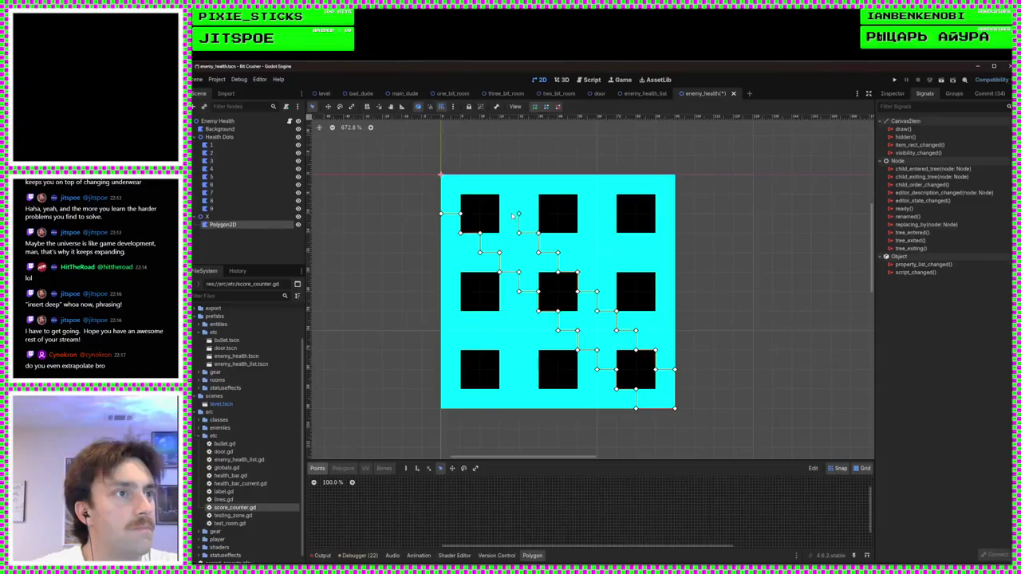
{"action": "left_click", "coordinate": [499, 214]}
{"action": "left_click", "coordinate": [500, 194]}
{"action": "left_click", "coordinate": [480, 194]}
{"action": "left_click", "coordinate": [480, 174]}
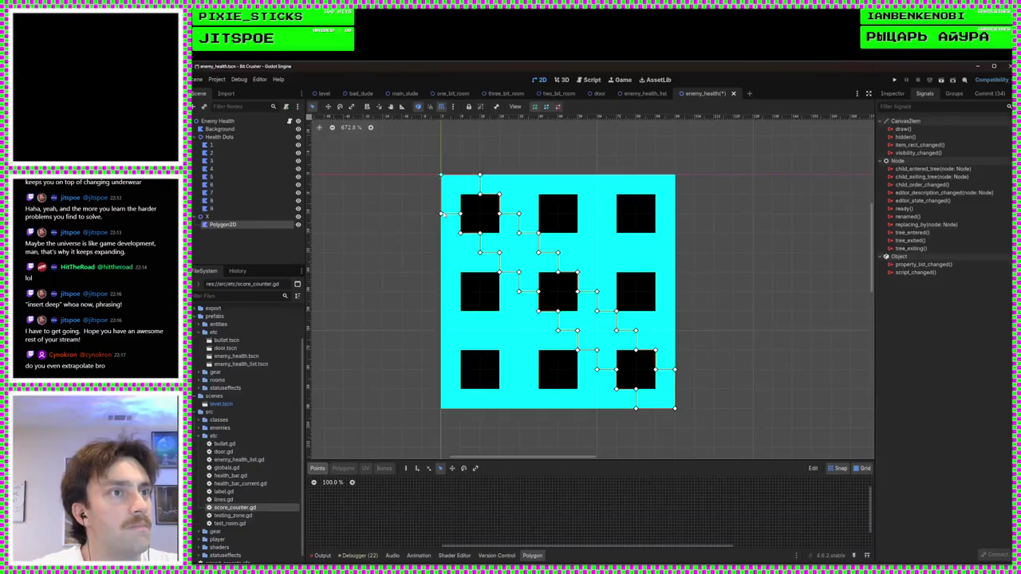
{"action": "left_click", "coordinate": [442, 214]}
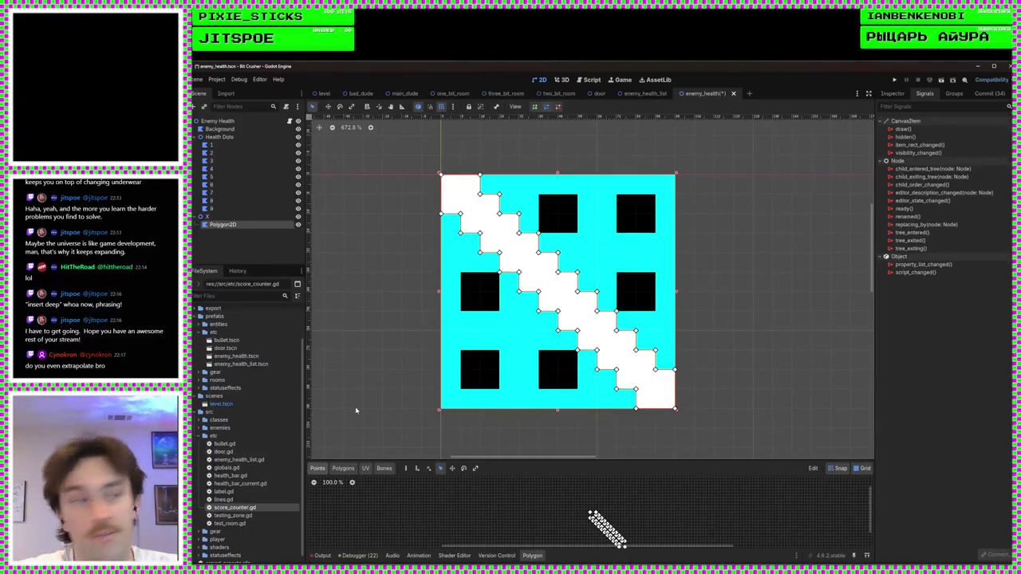
Step: Rename the polygon node to Left To Right
{"action": "double_click", "coordinate": [229, 224]}
{"action": "type", "text": "Left"}
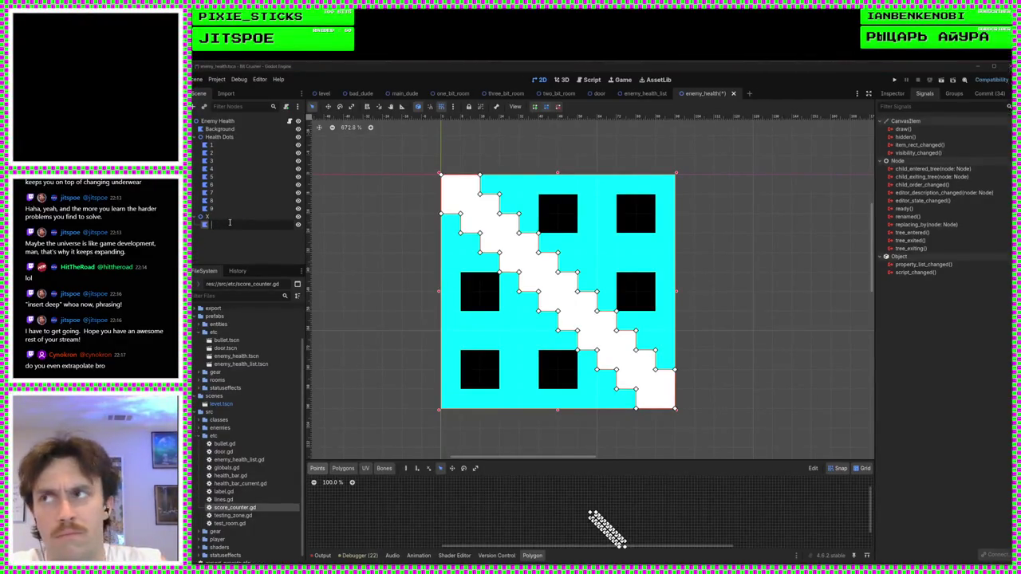
{"action": "type", "text": " to right"}
{"action": "key", "text": "Return"}
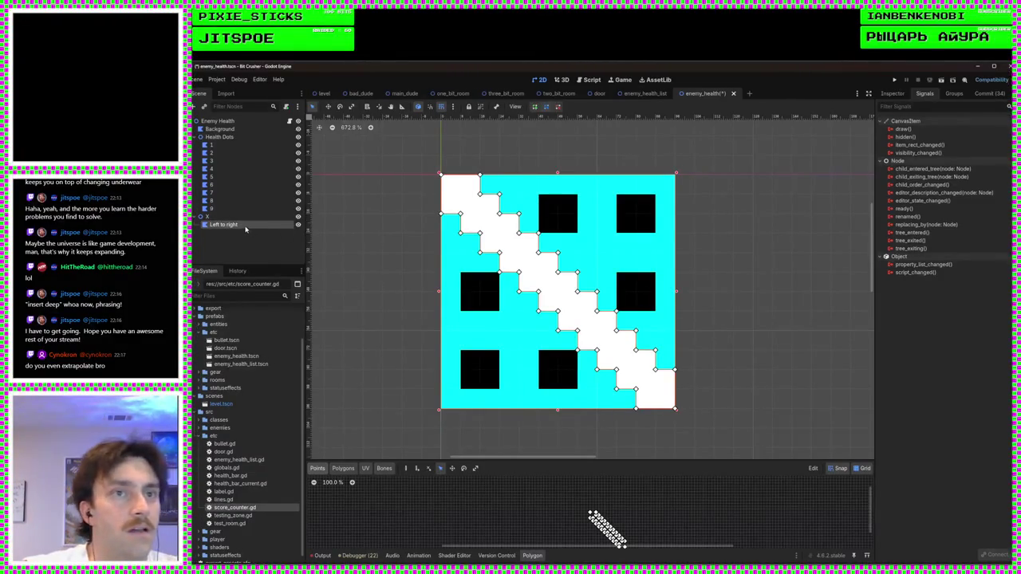
{"action": "double_click", "coordinate": [246, 227]}
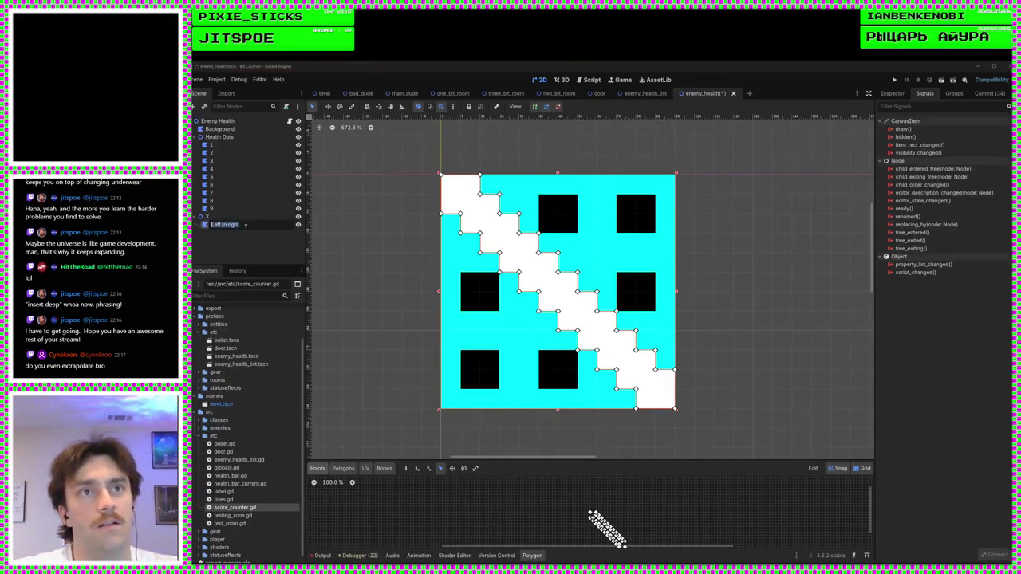
{"action": "type", "text": "Left To"}
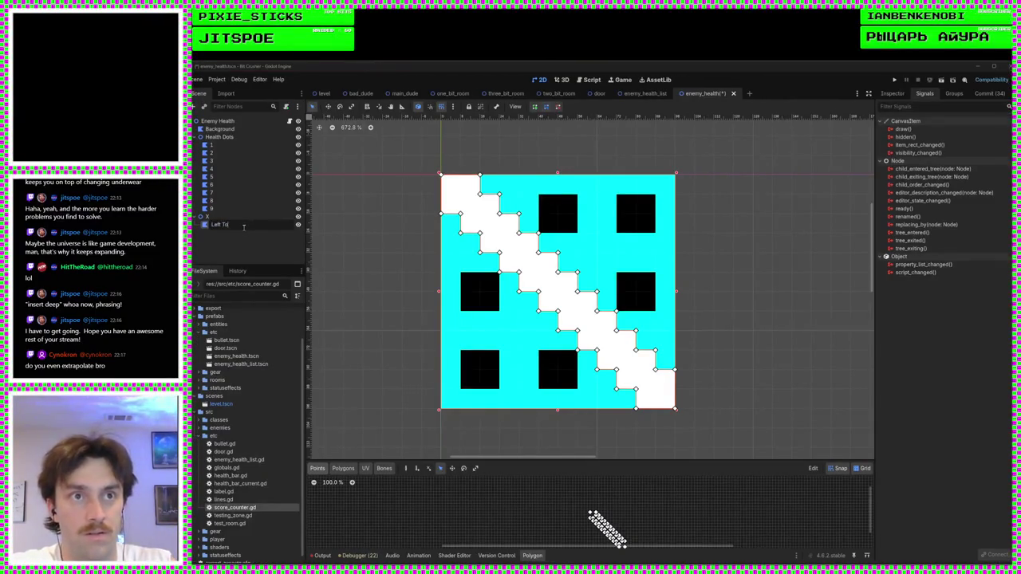
{"action": "type", "text": " Right"}
{"action": "key", "text": "Return"}
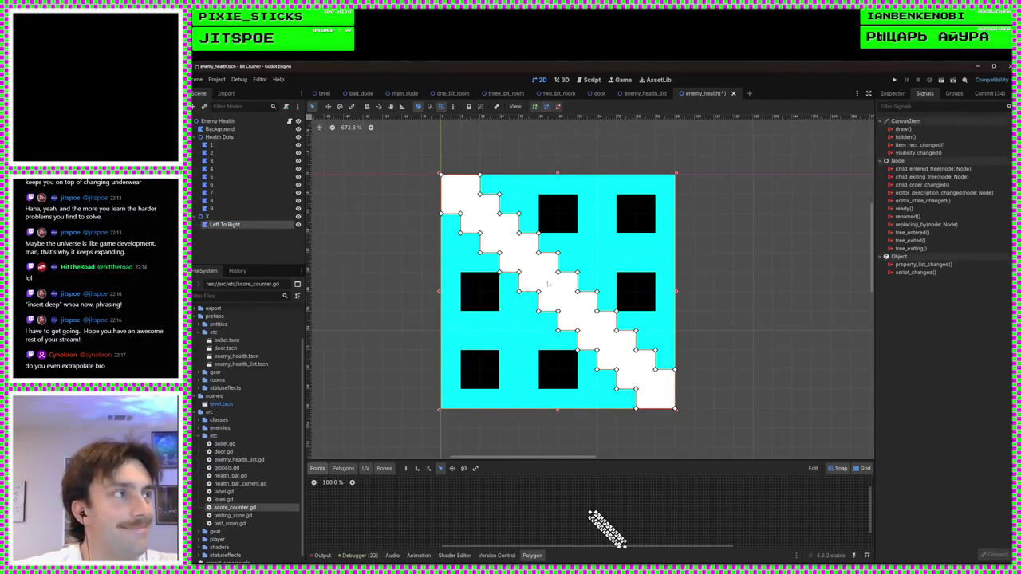
Step: Toggle Invert on and off, collapse the Data section, and duplicate the Left To Right polygon
{"action": "left_click", "coordinate": [893, 93]}
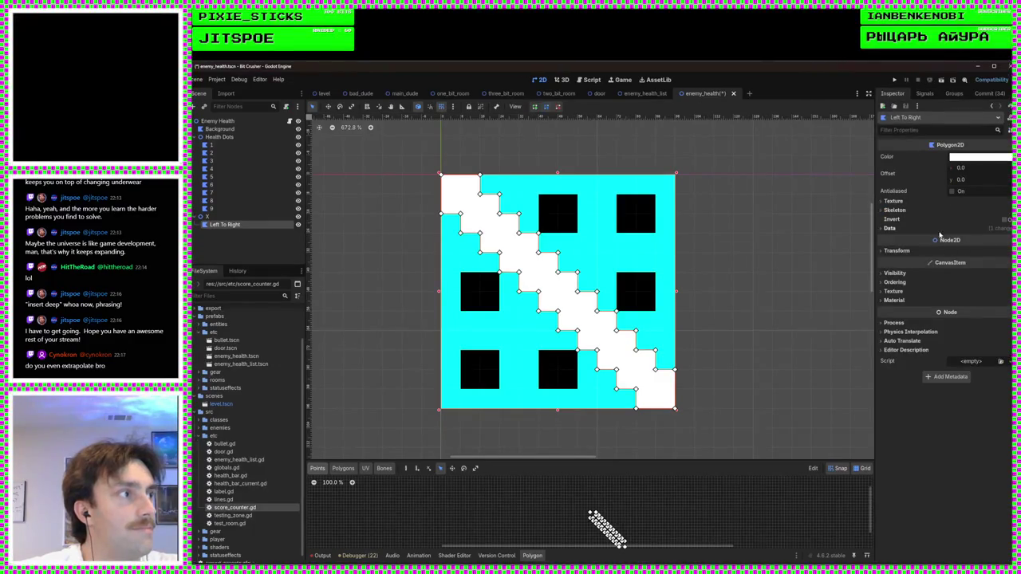
{"action": "left_click", "coordinate": [1010, 220]}
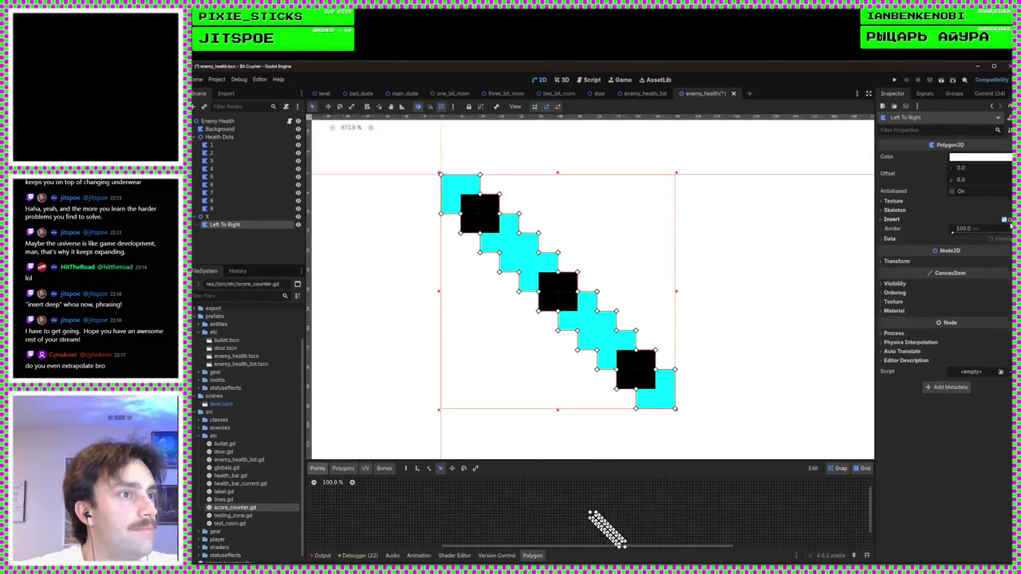
{"action": "left_click", "coordinate": [1010, 220]}
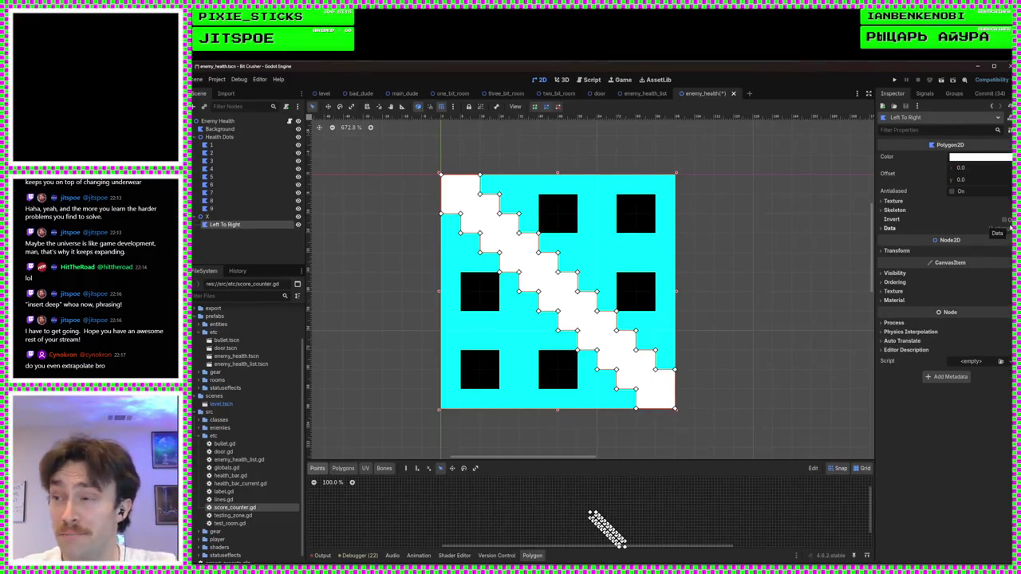
{"action": "left_click", "coordinate": [908, 231]}
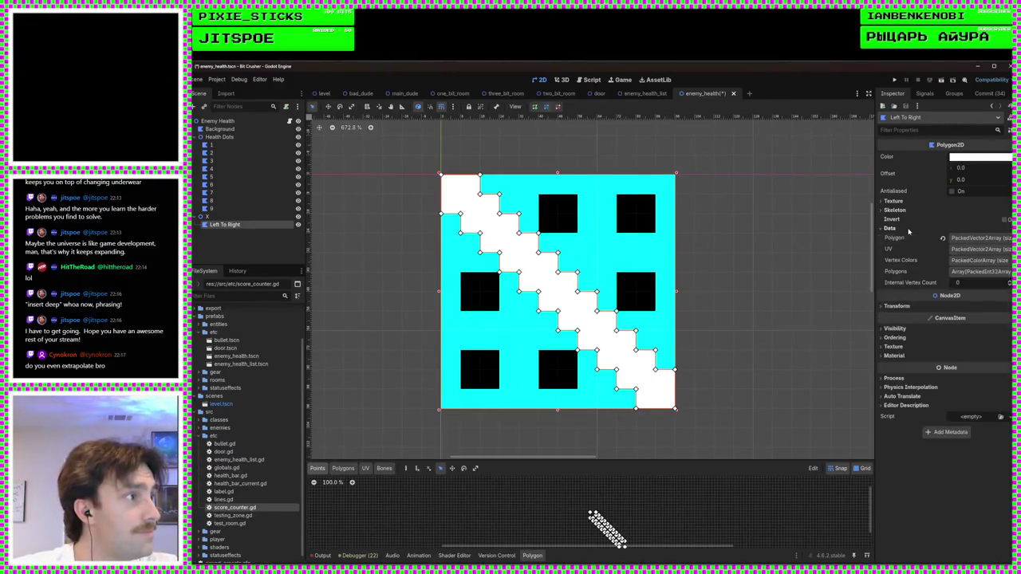
{"action": "left_click", "coordinate": [909, 231]}
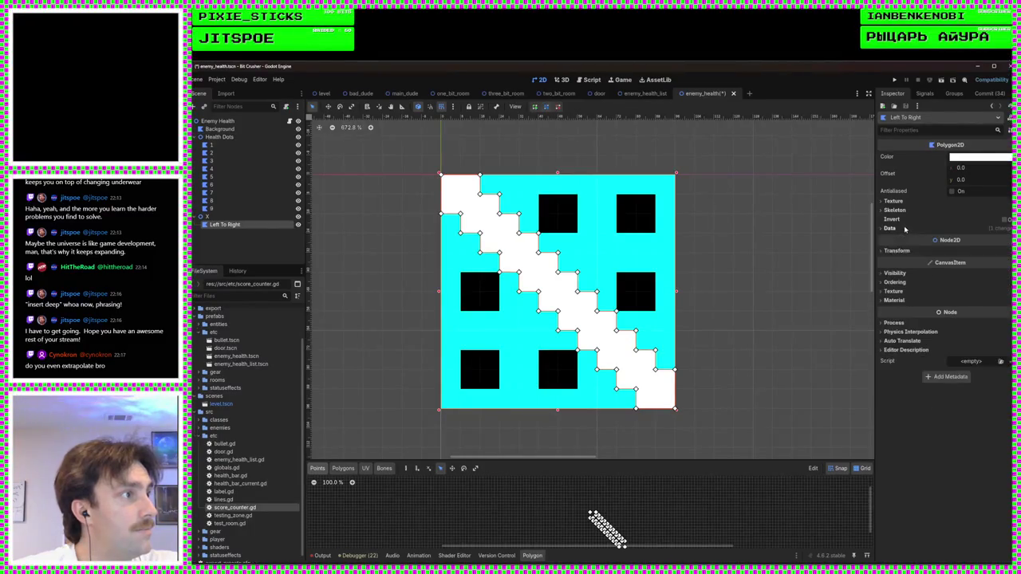
{"action": "left_click", "coordinate": [241, 227]}
{"action": "key", "text": "ctrl+d"}
Step: Set the original Left To Right polygon's fill colour to black
{"action": "left_click", "coordinate": [231, 225]}
{"action": "left_click", "coordinate": [980, 156]}
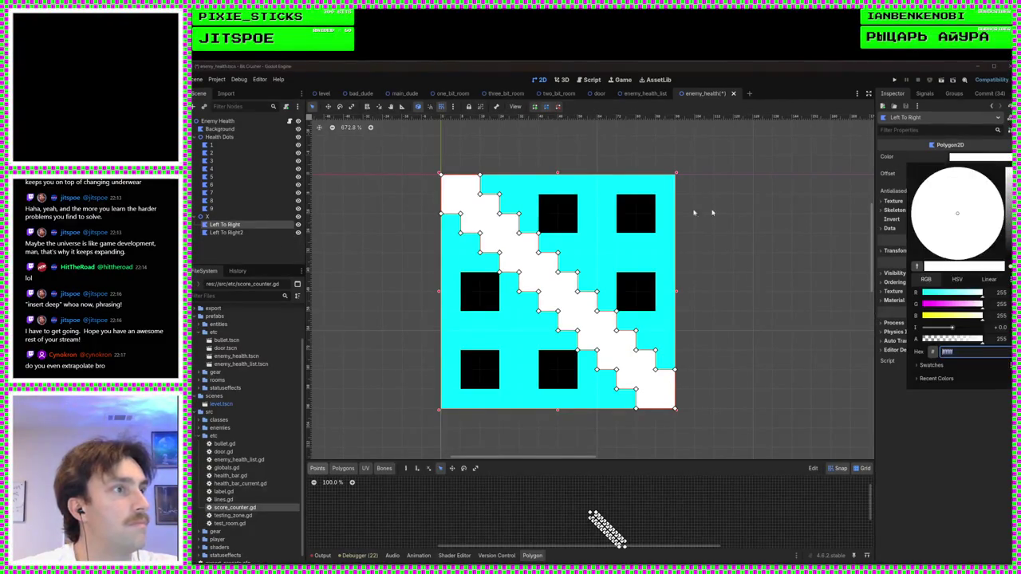
{"action": "left_click", "coordinate": [561, 219]}
{"action": "left_click", "coordinate": [974, 157]}
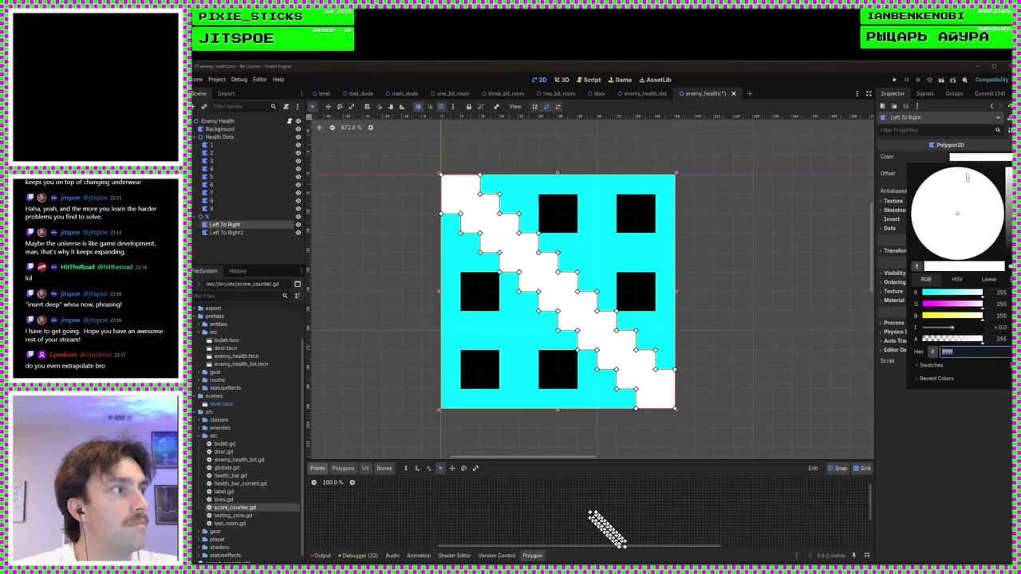
{"action": "left_click", "coordinate": [956, 260]}
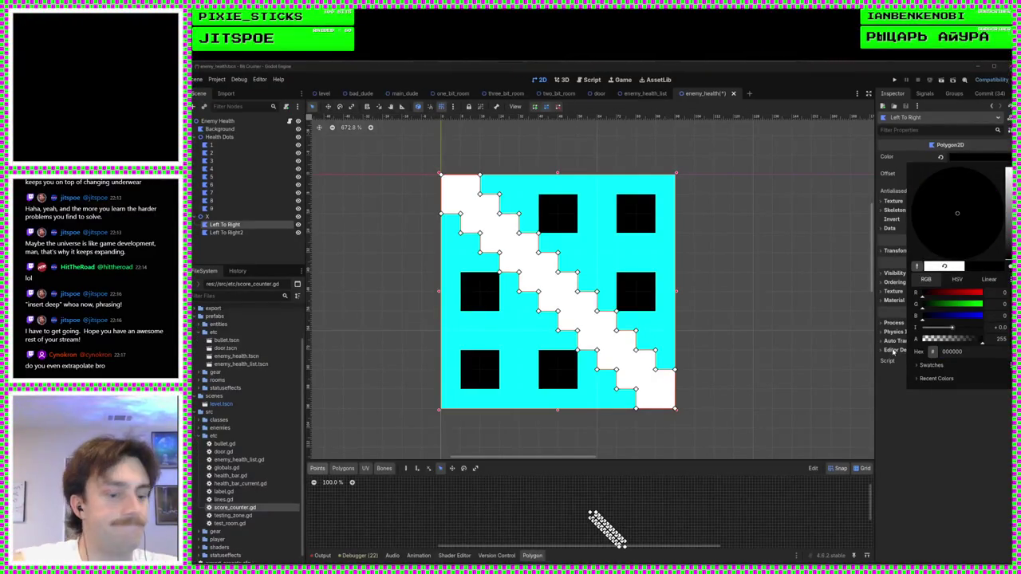
{"action": "left_click", "coordinate": [513, 297]}
Step: Rename the duplicate to Right To Left, save, and make its fill black
{"action": "double_click", "coordinate": [244, 233]}
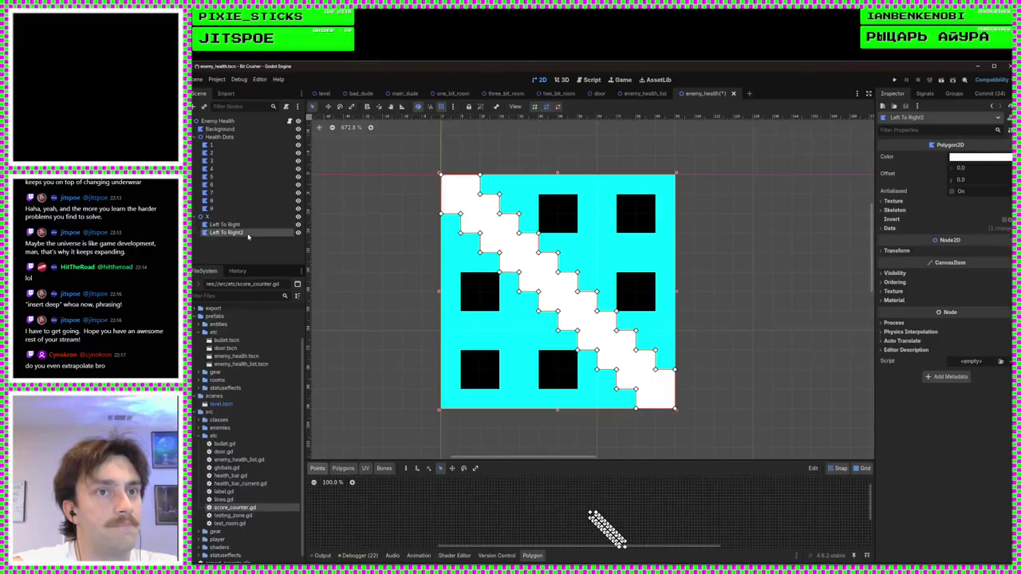
{"action": "type", "text": "Right To Lef"}
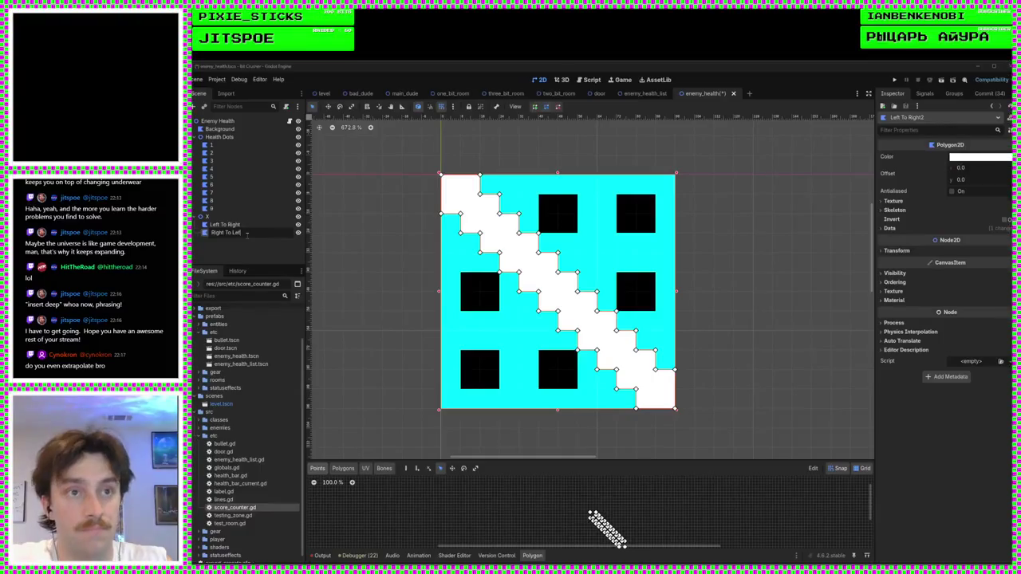
{"action": "type", "text": "t"}
{"action": "key", "text": "Return"}
{"action": "key", "text": "ctrl+s"}
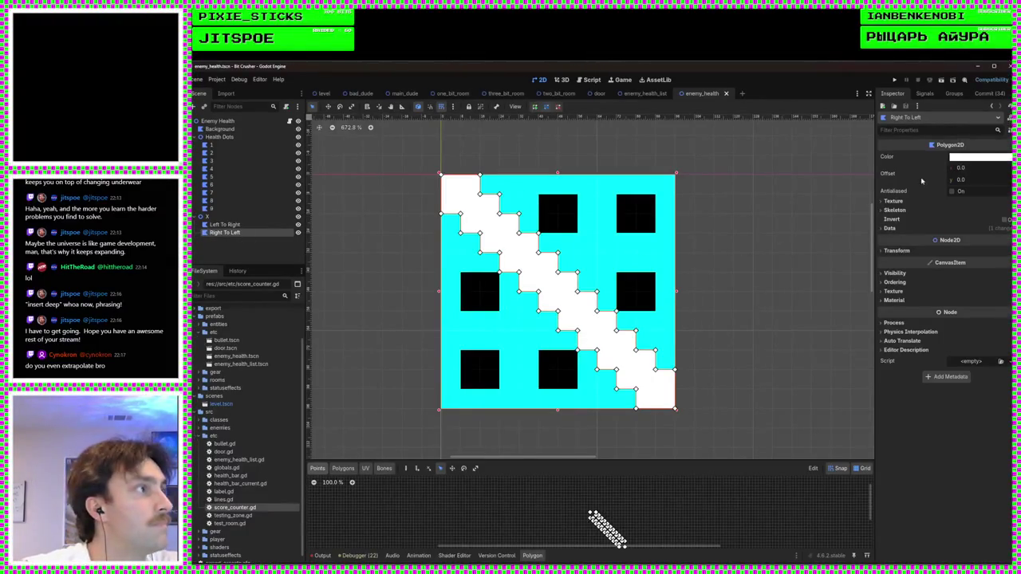
{"action": "left_click", "coordinate": [980, 157]}
{"action": "left_click_drag", "start_coordinate": [994, 240], "coordinate": [993, 301]}
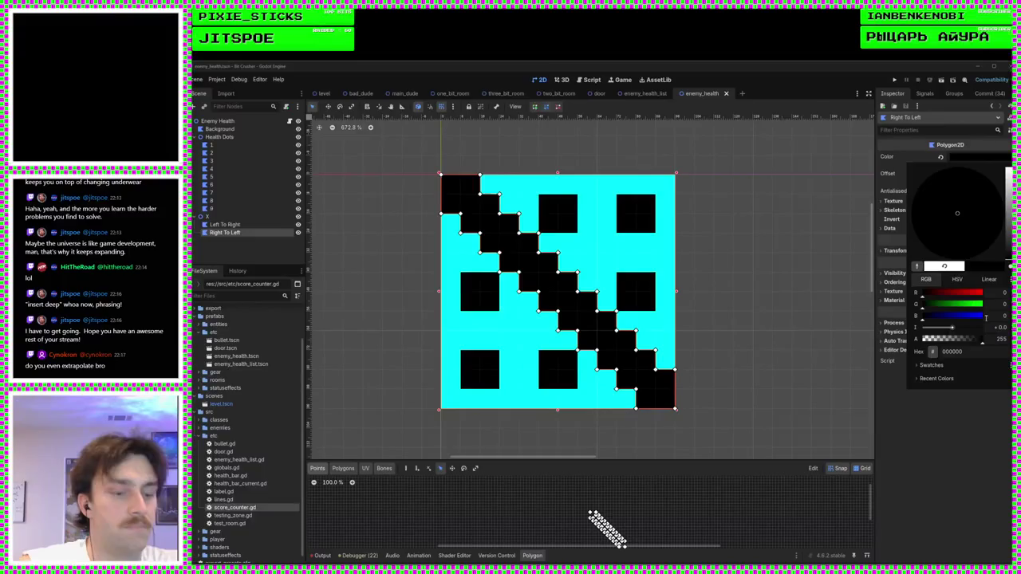
{"action": "key", "text": "Escape"}
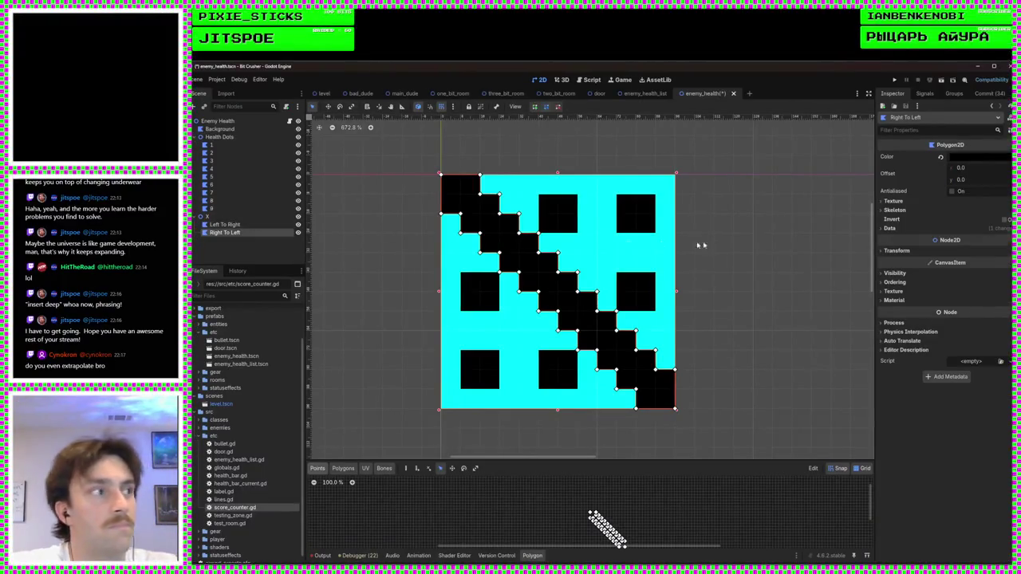
Step: Try changing the skew and vertical scale, restoring skew to 0 and scale y to 1
{"action": "left_click", "coordinate": [897, 250]}
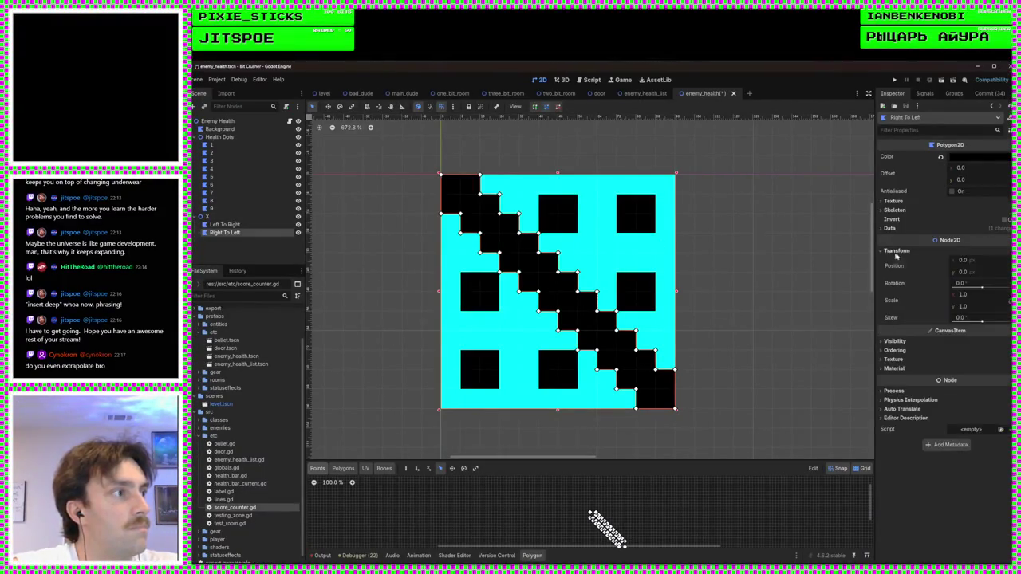
{"action": "mouse_move", "coordinate": [965, 318]}
{"action": "left_mouse_down"}
{"action": "mouse_move", "coordinate": [1010, 318]}
{"action": "mouse_move", "coordinate": [926, 318]}
{"action": "mouse_move", "coordinate": [951, 317]}
{"action": "left_mouse_up"}
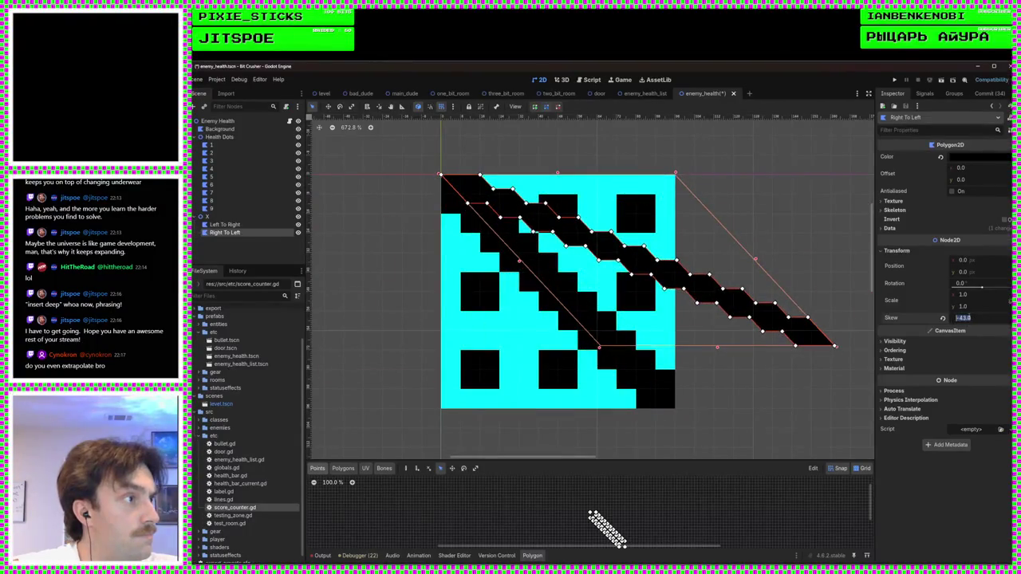
{"action": "type", "text": "0"}
{"action": "key", "text": "Return"}
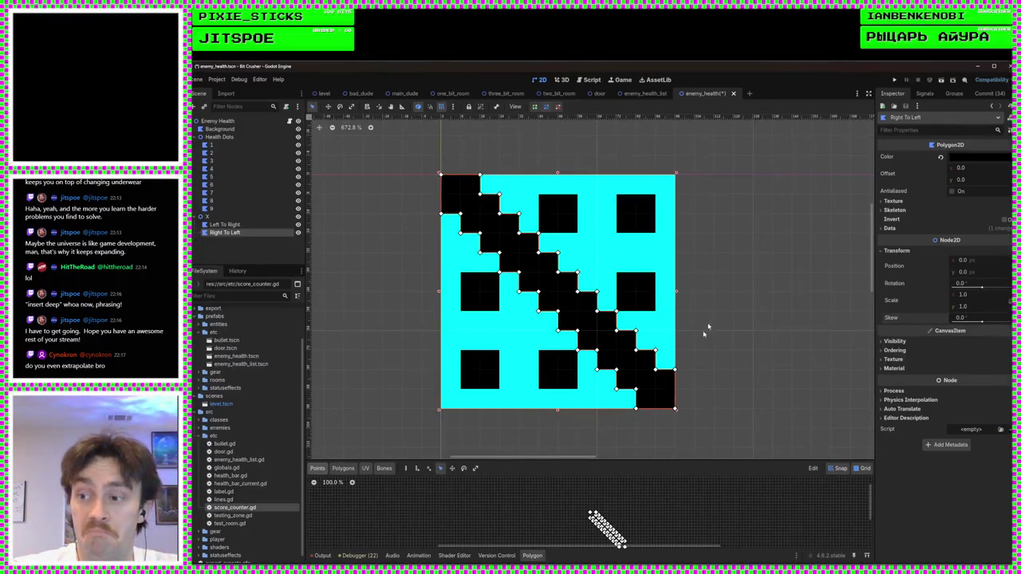
{"action": "left_click", "coordinate": [985, 304]}
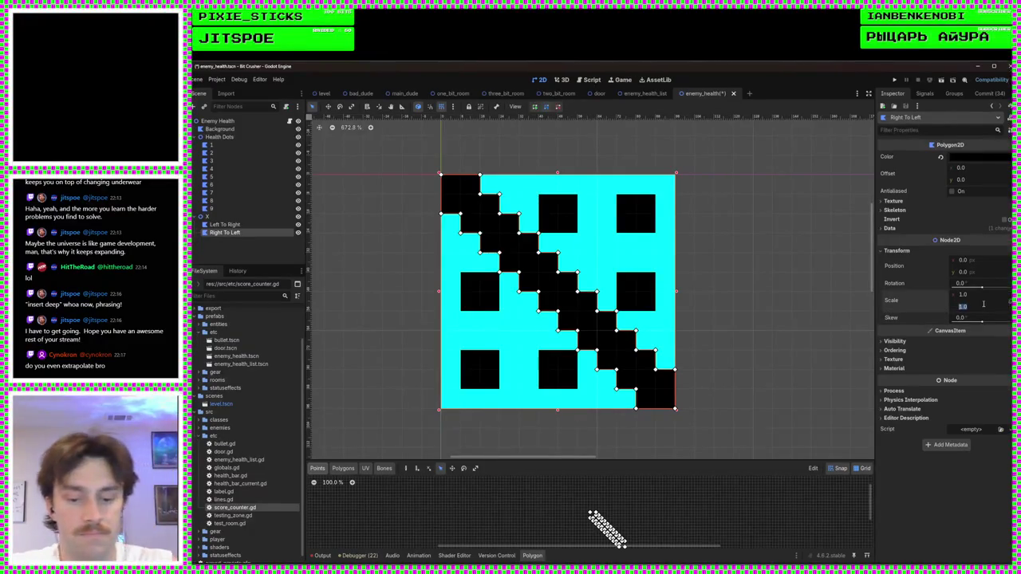
{"action": "type", "text": "2"}
{"action": "key", "text": "Return"}
{"action": "key", "text": "ctrl+z"}
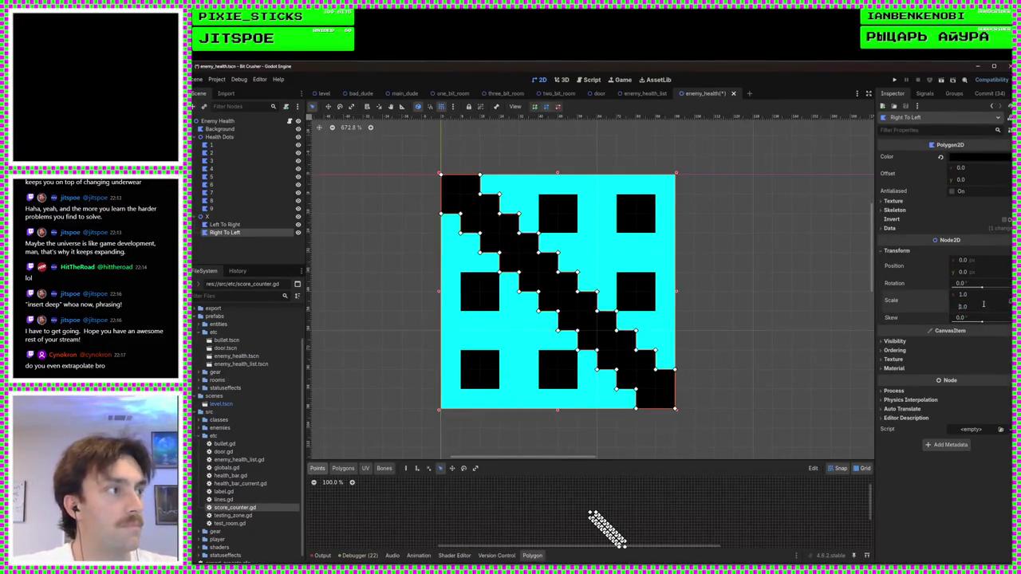
Step: Flip Right To Left with scale x -1 and drag it across the face to form the X
{"action": "left_click", "coordinate": [965, 294]}
{"action": "type", "text": "-1"}
{"action": "key", "text": "Return"}
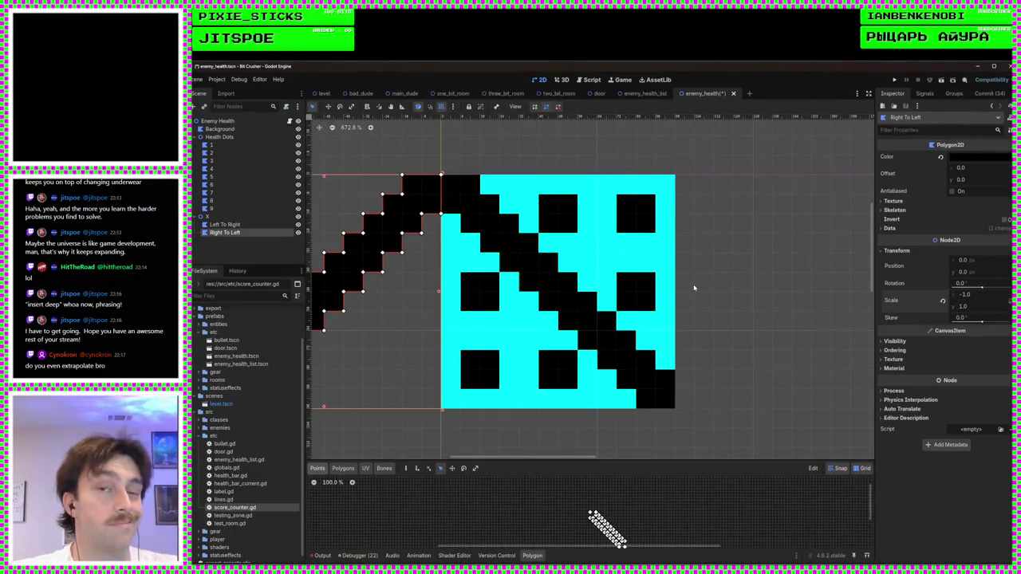
{"action": "left_click_drag", "start_coordinate": [346, 284], "coordinate": [572, 277]}
{"action": "left_click", "coordinate": [727, 310]}
{"action": "scroll", "coordinate": [593, 318], "scroll_direction": "down", "scroll_amount": 4}
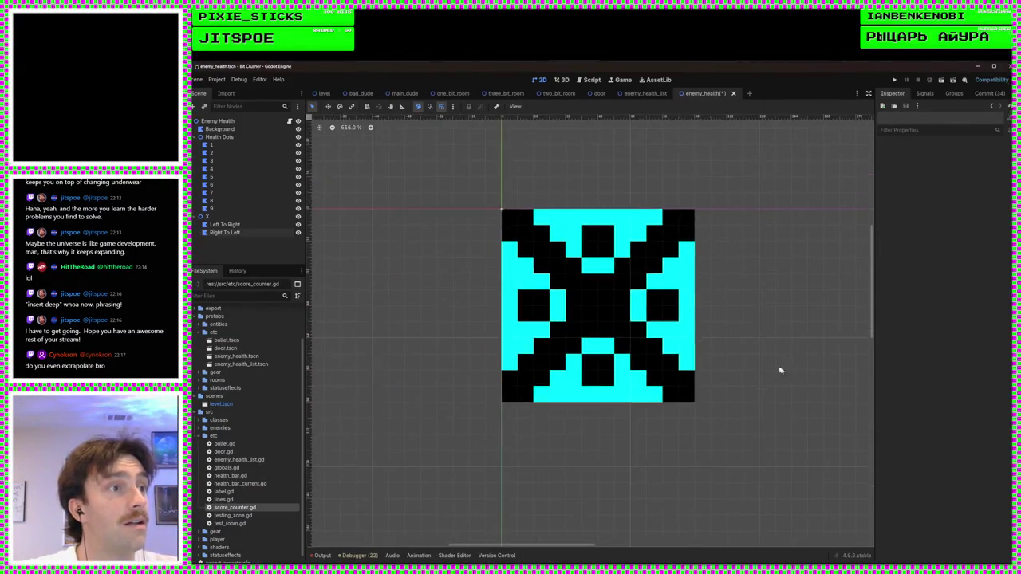
Step: Select the Enemy Health root node and open its enemy_health_dice.gd script
{"action": "scroll", "coordinate": [599, 341], "scroll_direction": "up", "scroll_amount": 5}
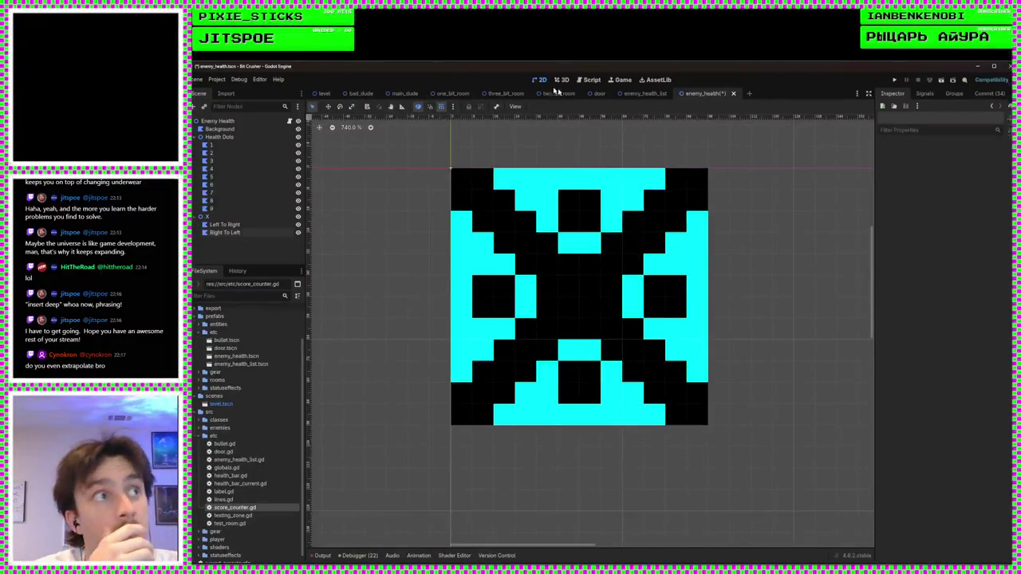
{"action": "left_click", "coordinate": [239, 123]}
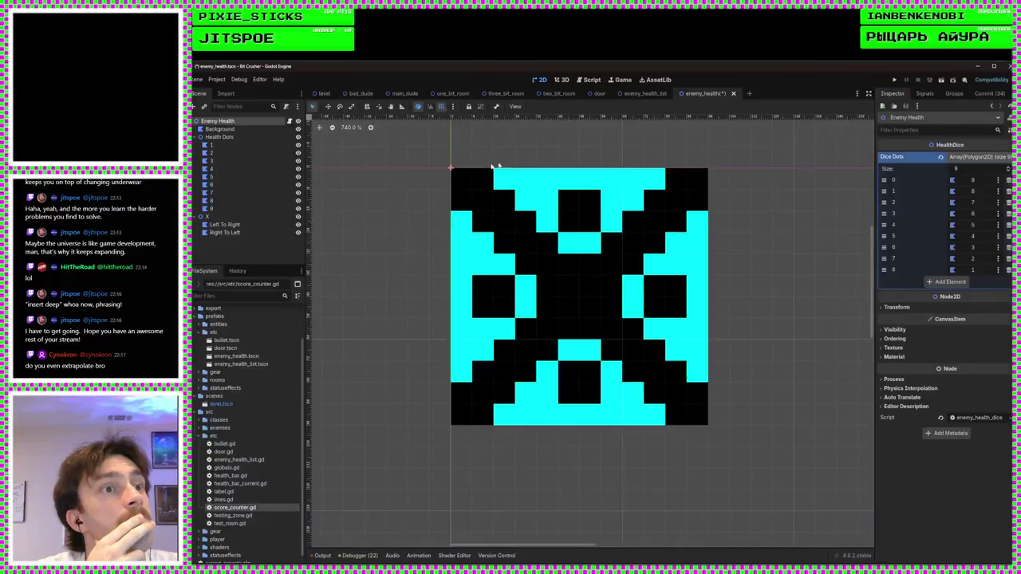
{"action": "left_click", "coordinate": [588, 81]}
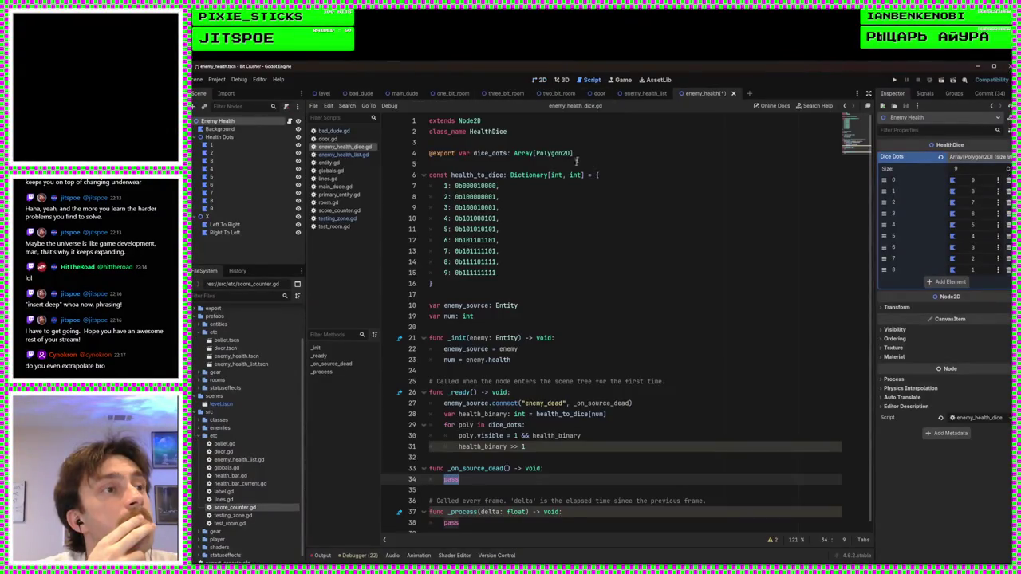
Step: Save the scene and script with Ctrl+S, then place the caret after the dice_dots export line
{"action": "left_click", "coordinate": [578, 305]}
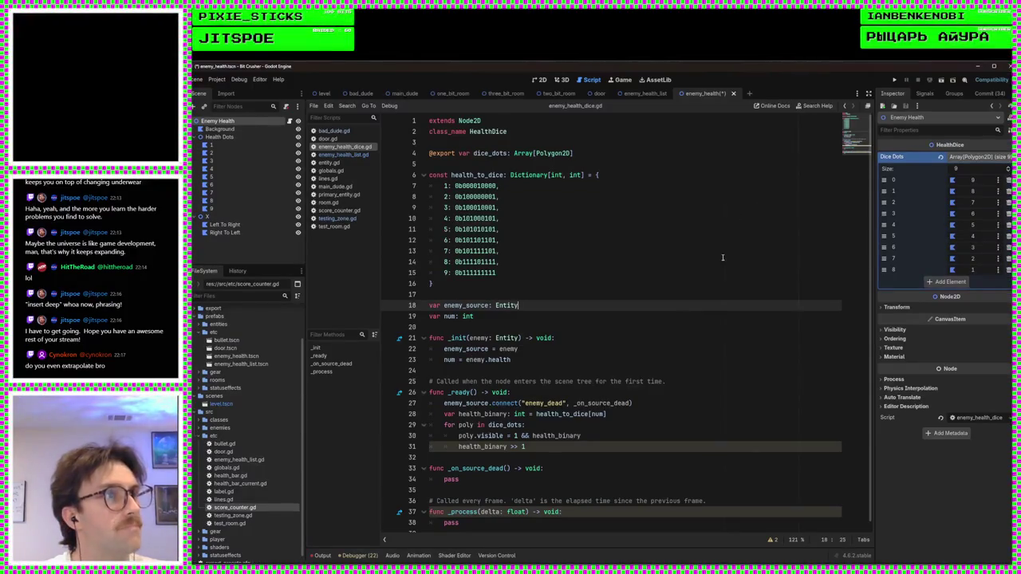
{"action": "key", "text": "ctrl+s"}
{"action": "left_click", "coordinate": [650, 282]}
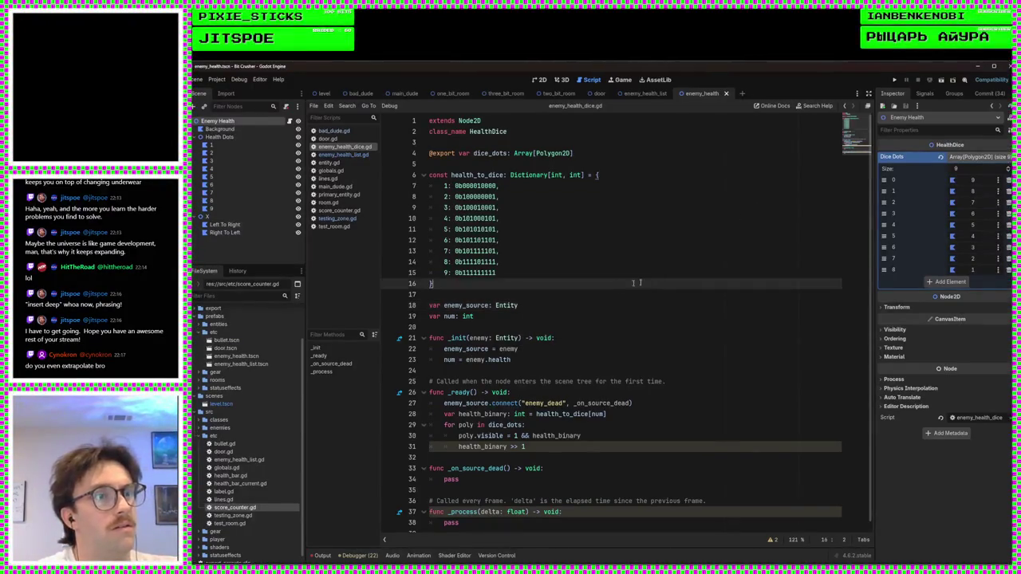
{"action": "left_click", "coordinate": [559, 293]}
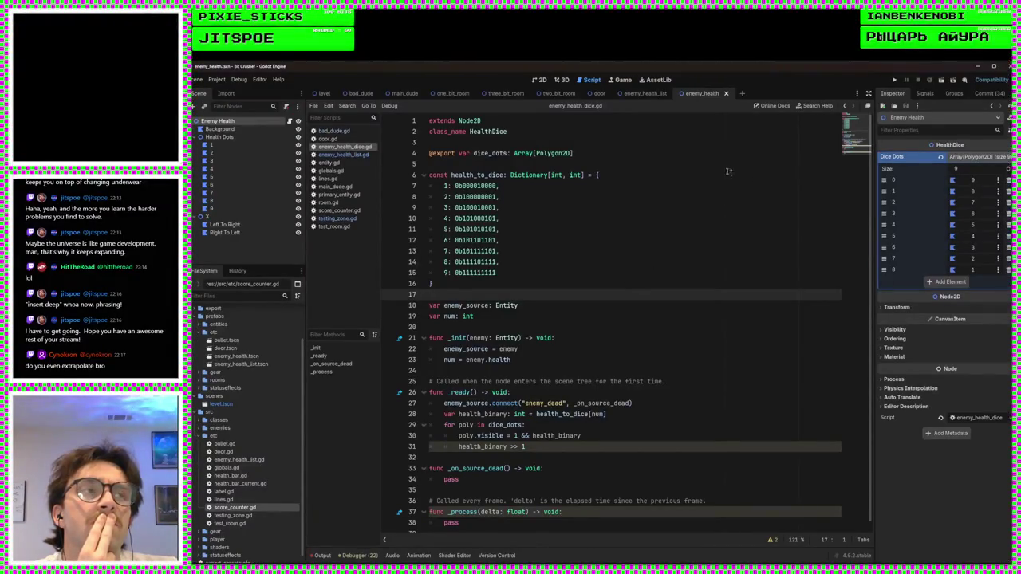
{"action": "scroll", "coordinate": [660, 389], "scroll_direction": "down", "scroll_amount": 1}
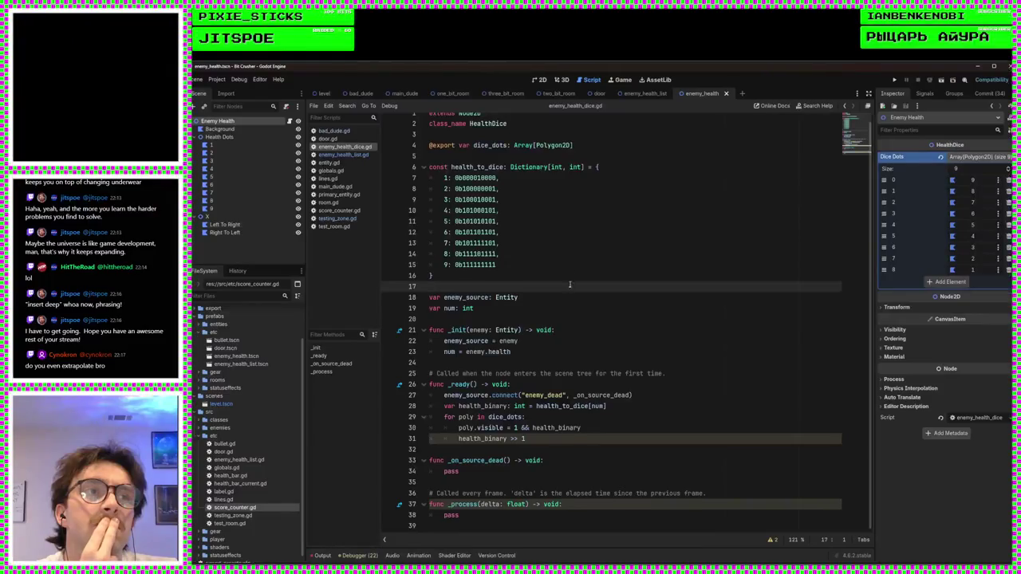
{"action": "scroll", "coordinate": [569, 284], "scroll_direction": "up", "scroll_amount": 1}
{"action": "left_click", "coordinate": [587, 152]}
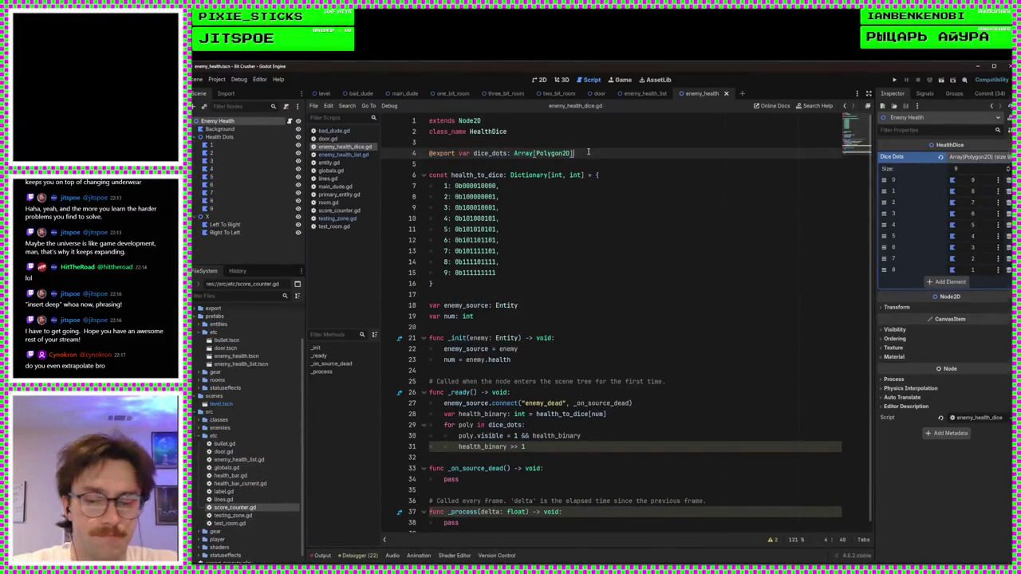
{"action": "key", "text": "Return"}
{"action": "type", "text": "@export var x"}
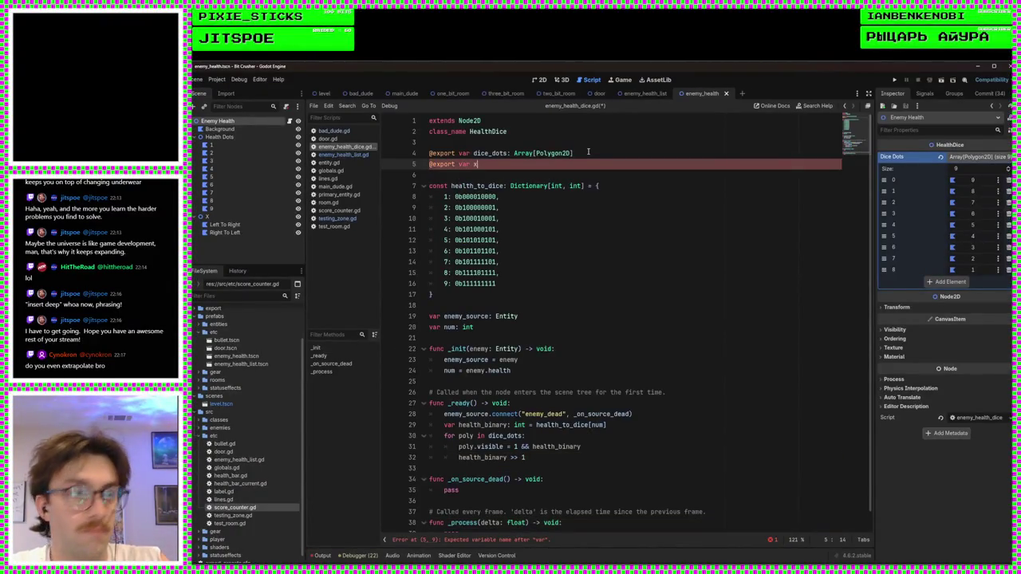
{"action": "key", "text": "BackSpace"}
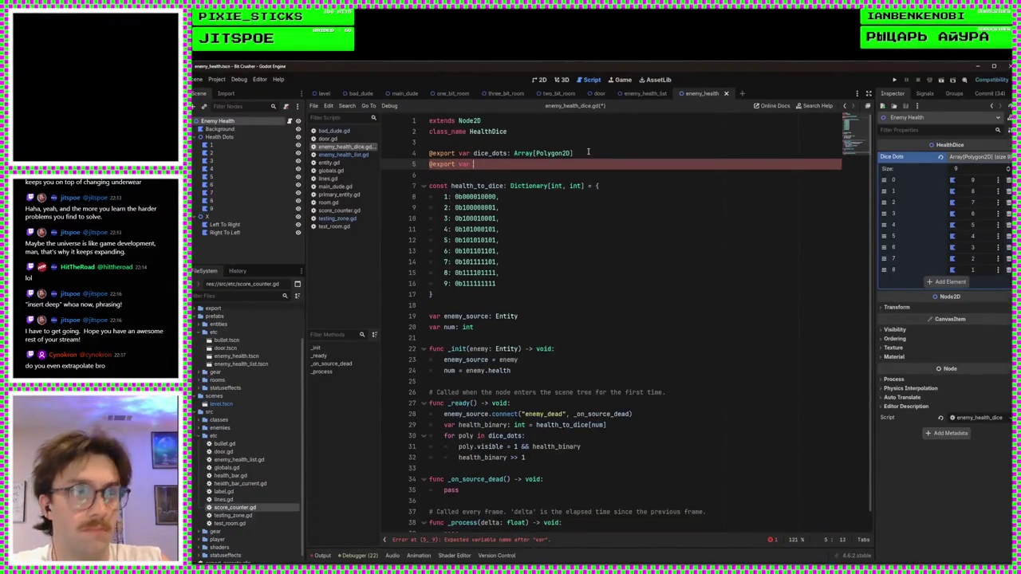
{"action": "type", "text": "big_x"}
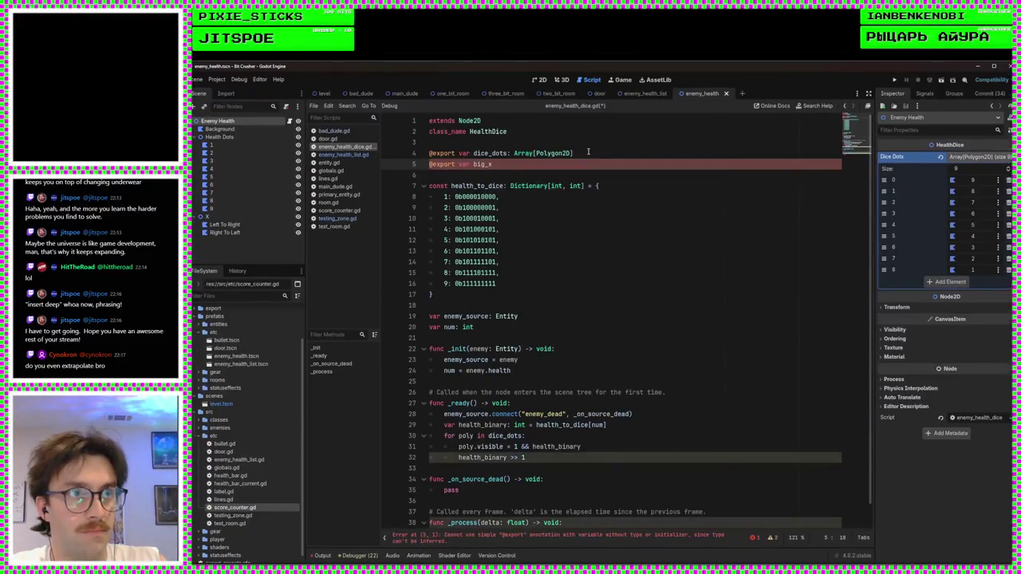
{"action": "type", "text": ": "}
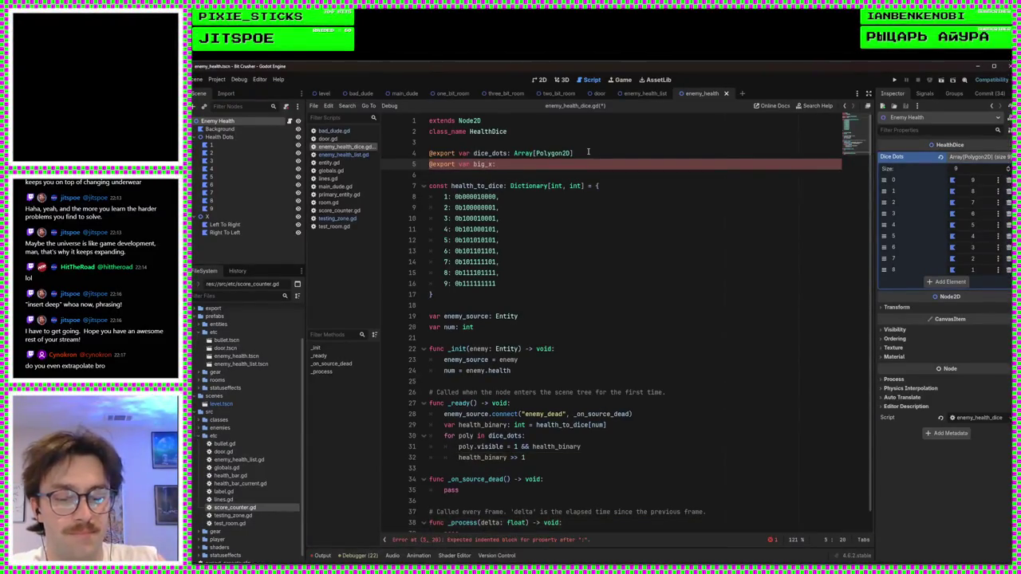
{"action": "type", "text": "N"}
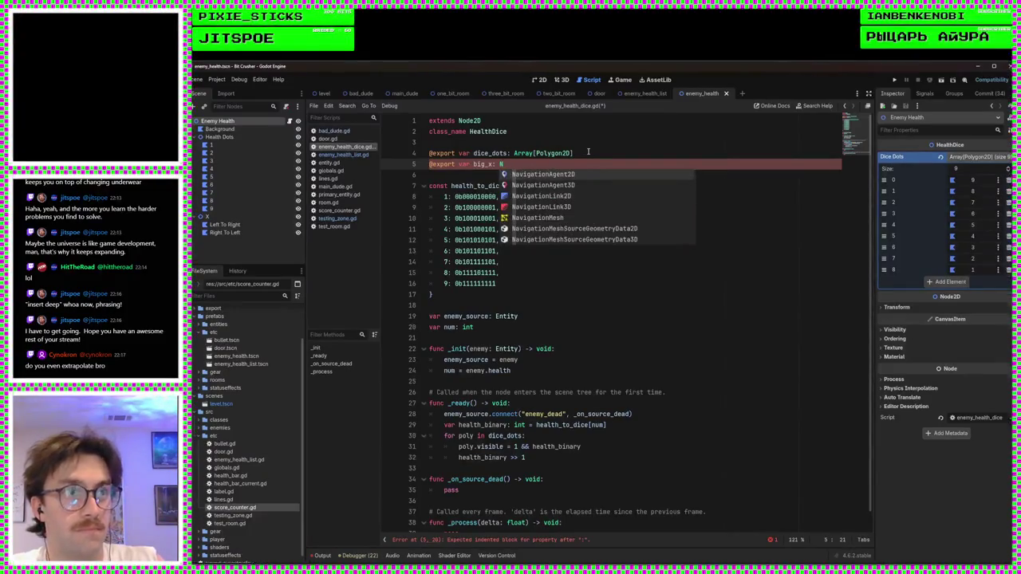
{"action": "type", "text": "ode2D"}
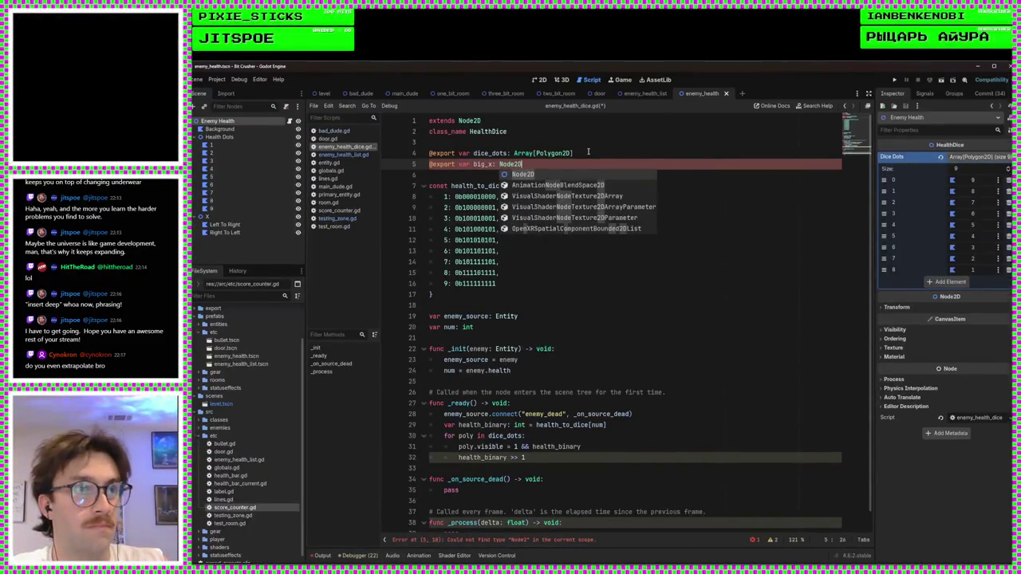
{"action": "key", "text": "ctrl+s"}
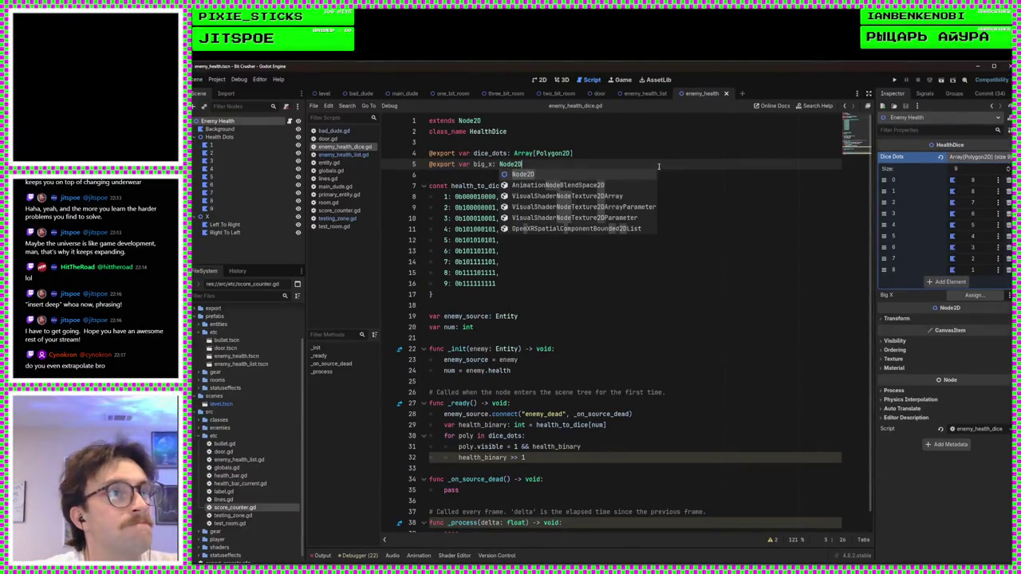
{"action": "left_click", "coordinate": [536, 80]}
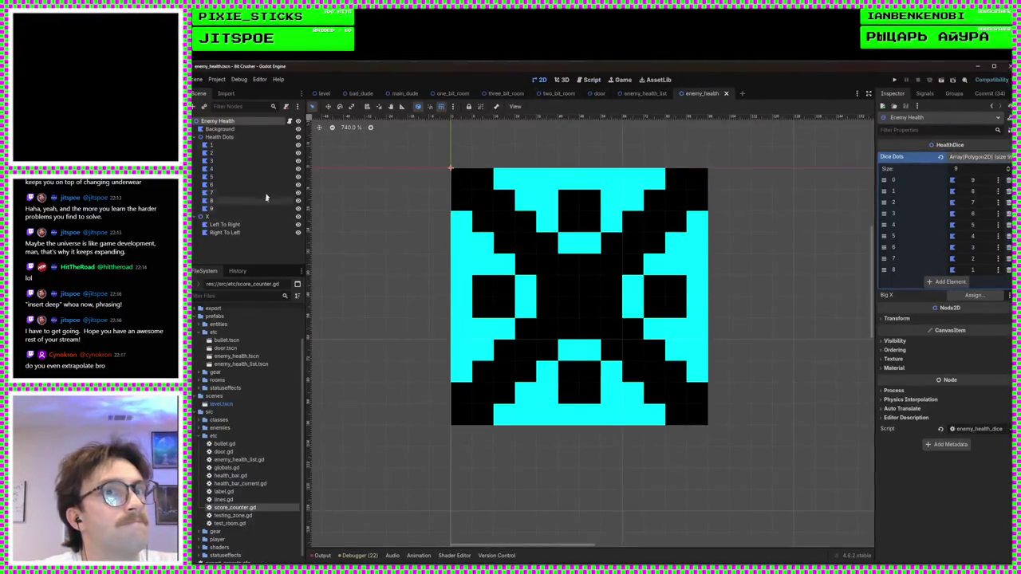
Step: Drag the X node onto the Big X property, save the scene, and return to the dice script
{"action": "mouse_move", "coordinate": [264, 216]}
{"action": "left_mouse_down"}
{"action": "mouse_move", "coordinate": [848, 307]}
{"action": "mouse_move", "coordinate": [973, 297]}
{"action": "left_mouse_up"}
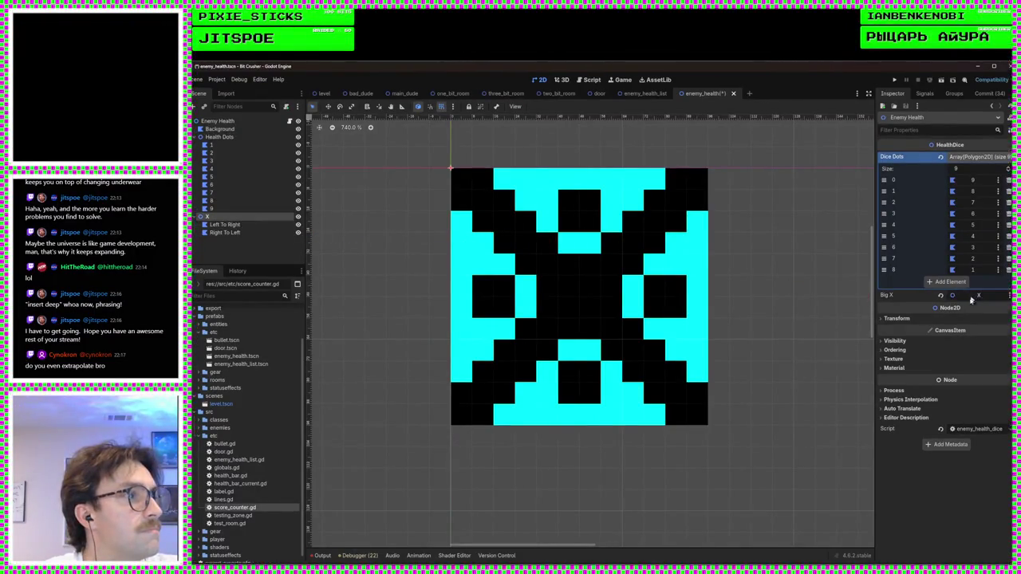
{"action": "key", "text": "ctrl+s"}
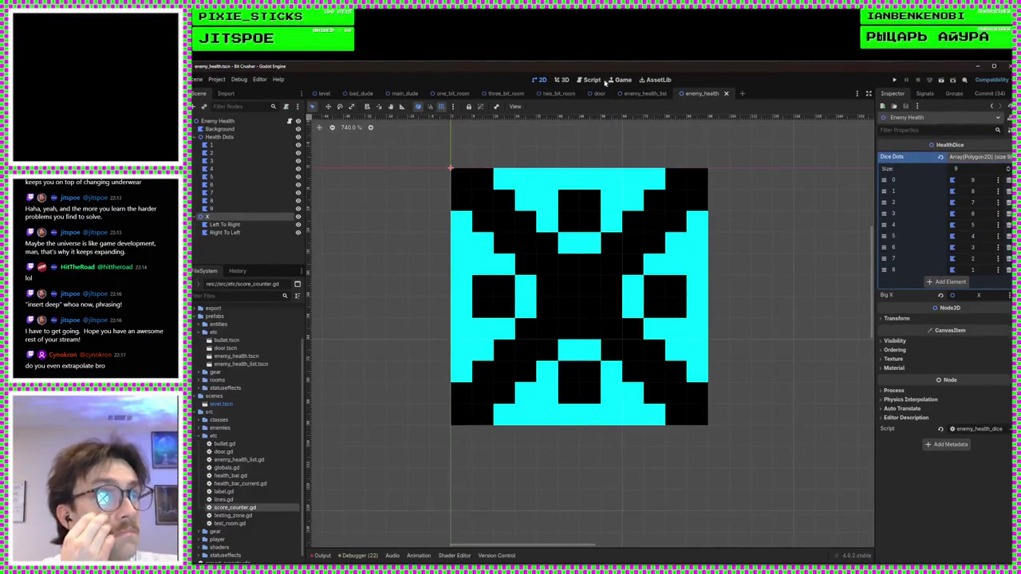
{"action": "left_click", "coordinate": [597, 82]}
{"action": "left_click", "coordinate": [630, 349]}
{"action": "scroll", "coordinate": [635, 360], "scroll_direction": "down", "scroll_amount": 1}
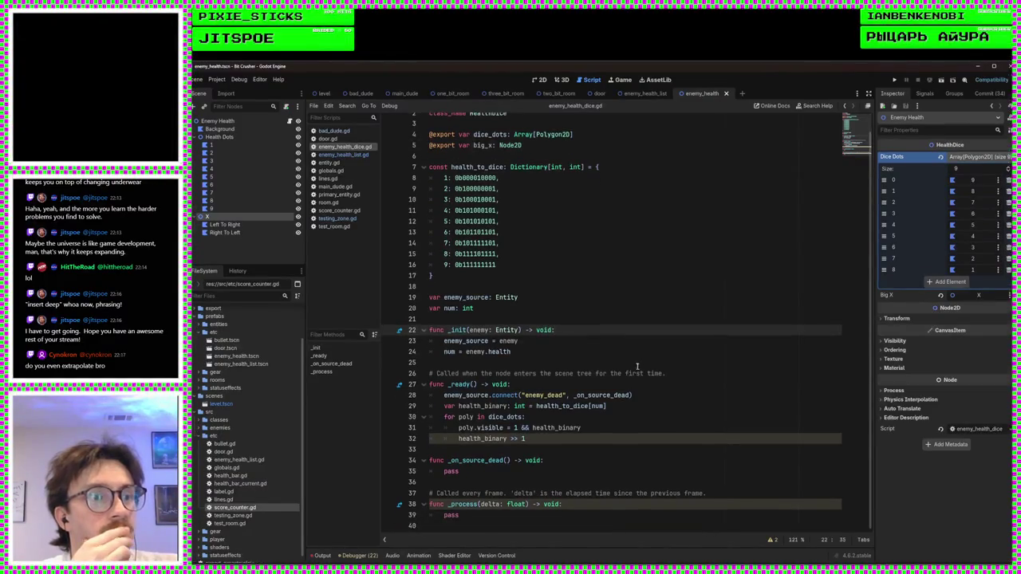
Step: Review lines 27–34 of the dice script and save it
{"action": "left_click", "coordinate": [563, 504]}
{"action": "left_click", "coordinate": [558, 463]}
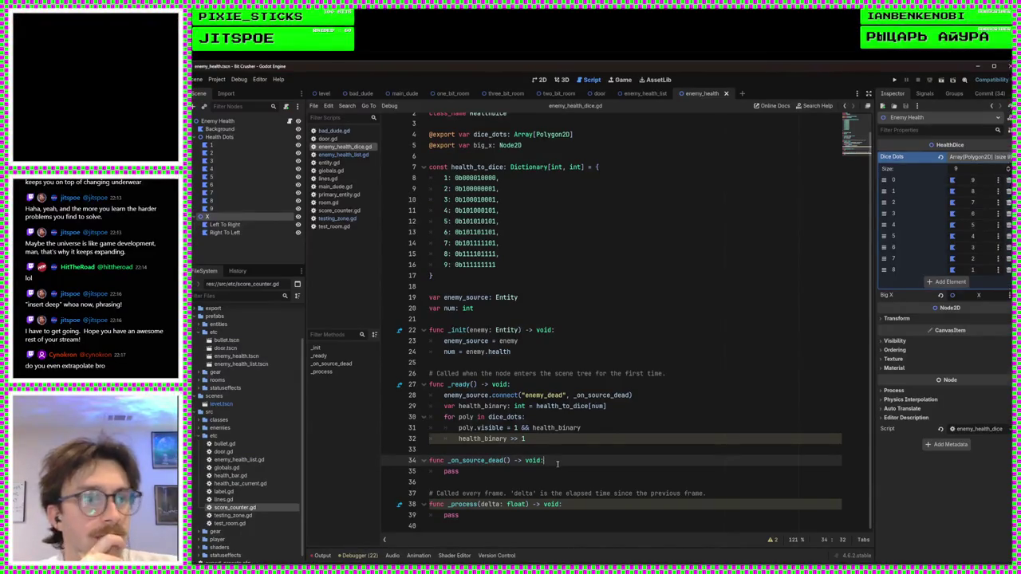
{"action": "left_click", "coordinate": [527, 384]}
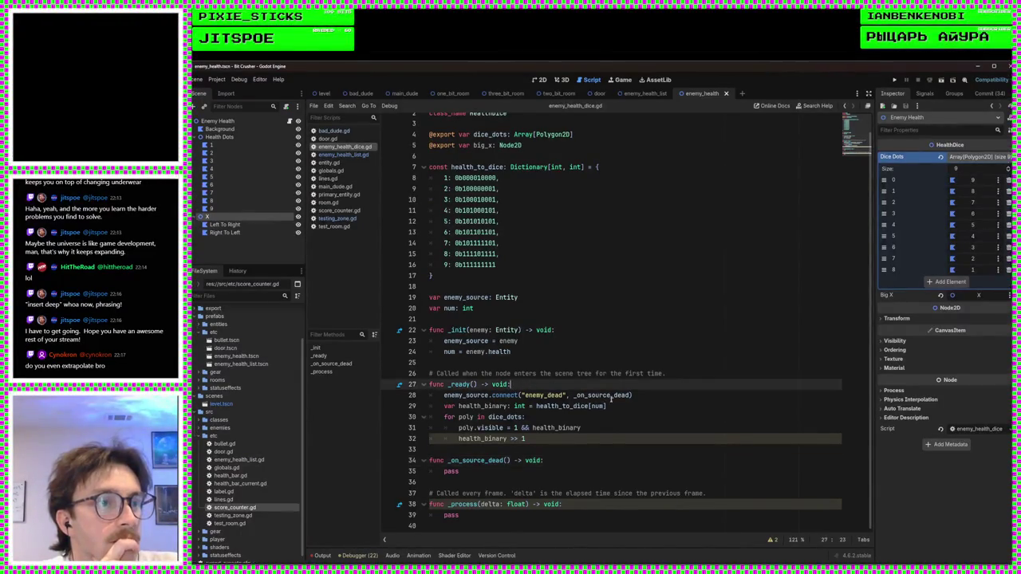
{"action": "left_click", "coordinate": [608, 406]}
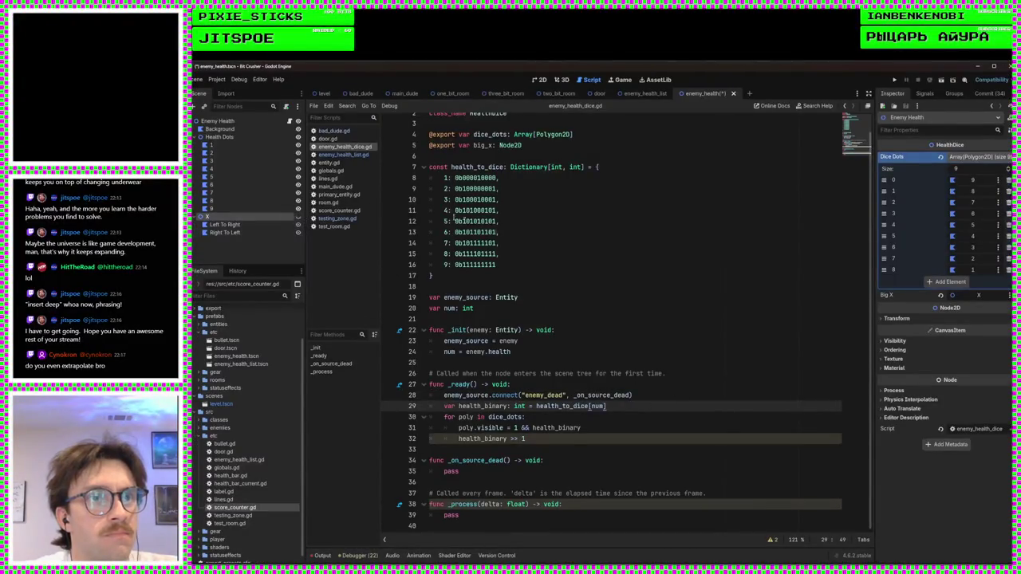
{"action": "left_click", "coordinate": [668, 418]}
{"action": "key", "text": "ctrl+s"}
Step: Replace pass in _on_source_dead with 'big_x.visible = true' and save
{"action": "left_click", "coordinate": [564, 505]}
{"action": "left_click", "coordinate": [545, 460]}
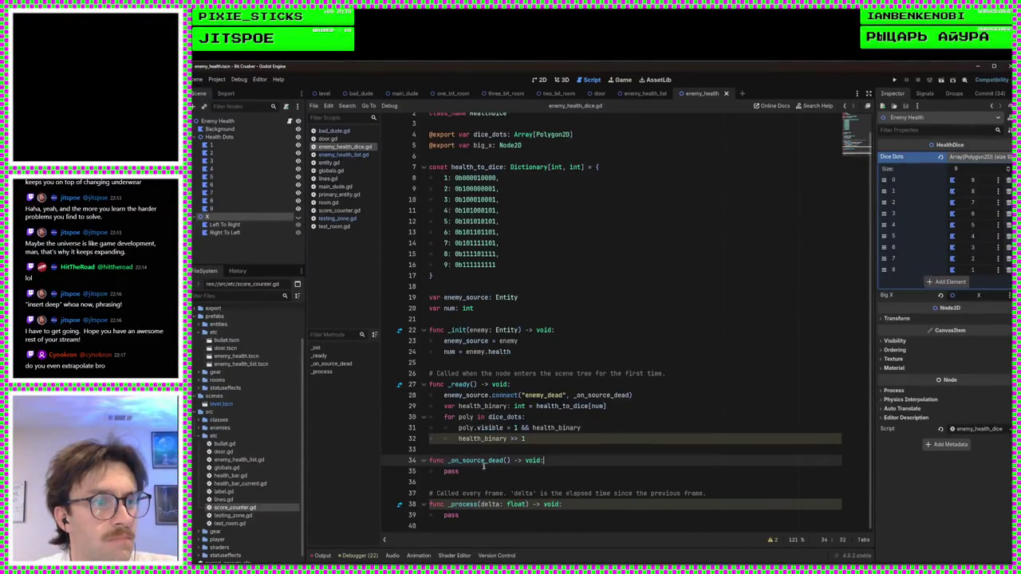
{"action": "double_click", "coordinate": [451, 471]}
{"action": "type", "text": "big_x."}
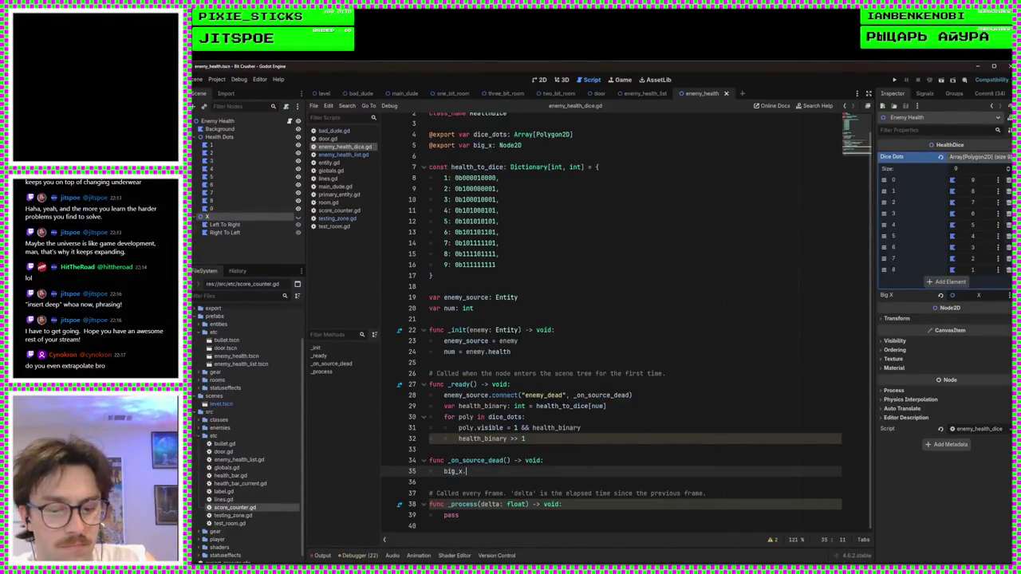
{"action": "type", "text": "vis"}
{"action": "key", "text": "Down"}
{"action": "key", "text": "Down"}
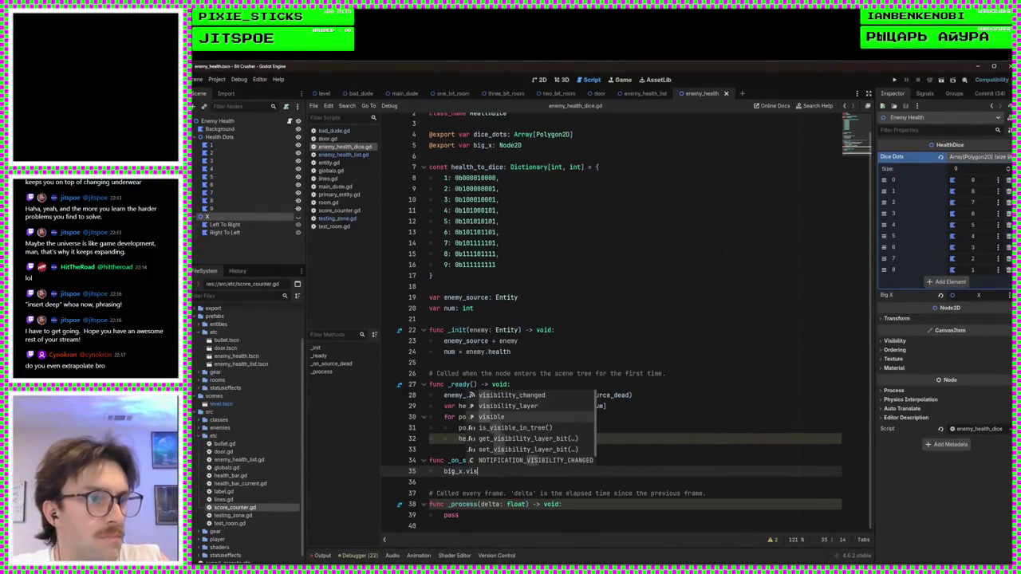
{"action": "key", "text": "Return"}
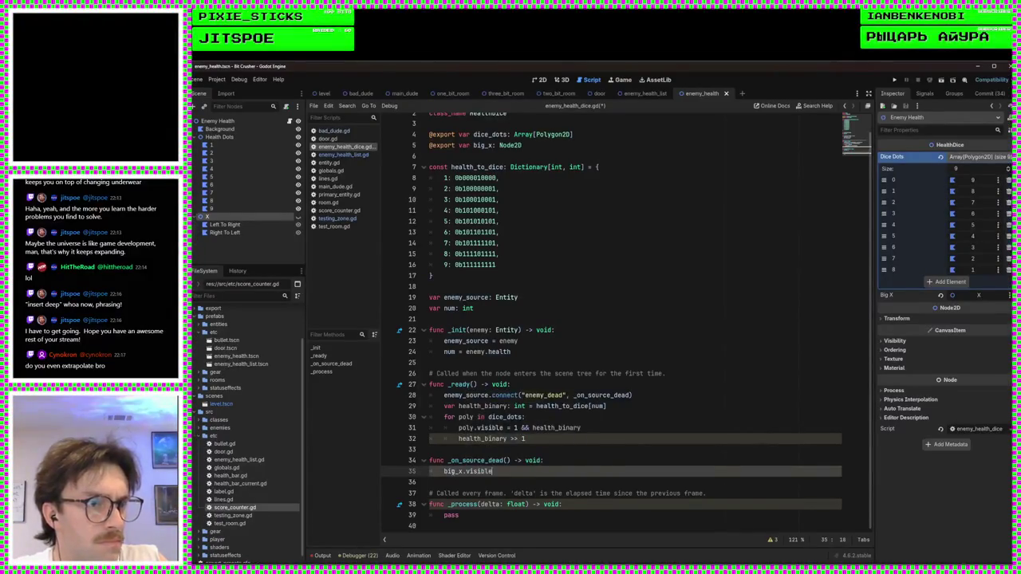
{"action": "type", "text": " = true"}
{"action": "key", "text": "ctrl+s"}
Step: Switch to the enemy_health_list.gd script
{"action": "left_click", "coordinate": [514, 449]}
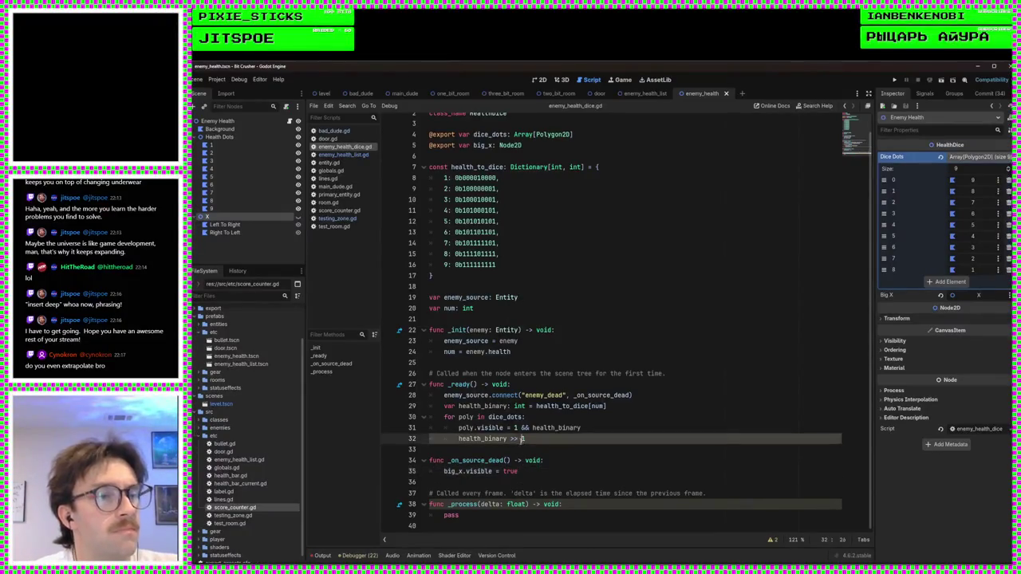
{"action": "left_click", "coordinate": [525, 363]}
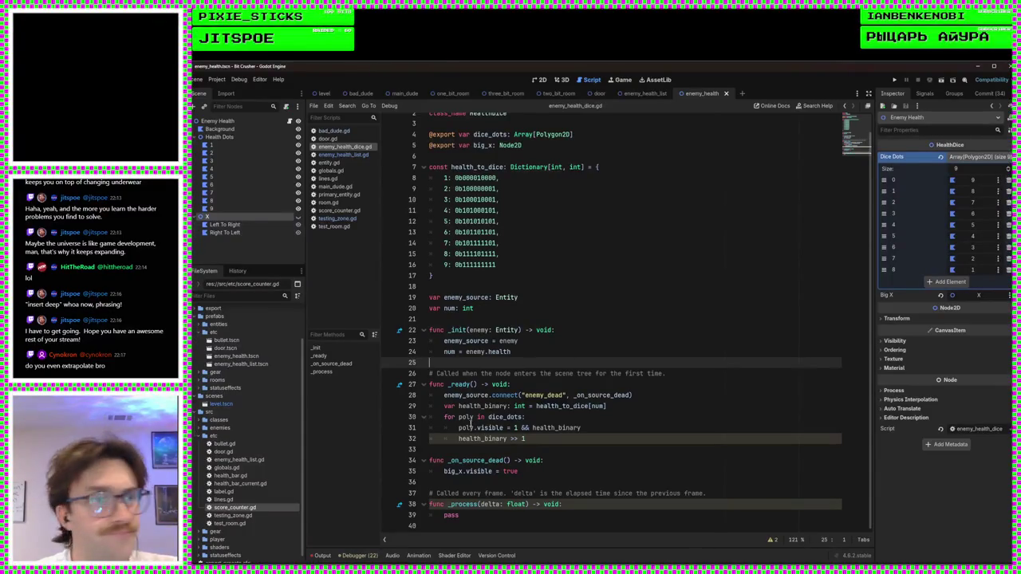
{"action": "scroll", "coordinate": [602, 222], "scroll_direction": "up", "scroll_amount": 1}
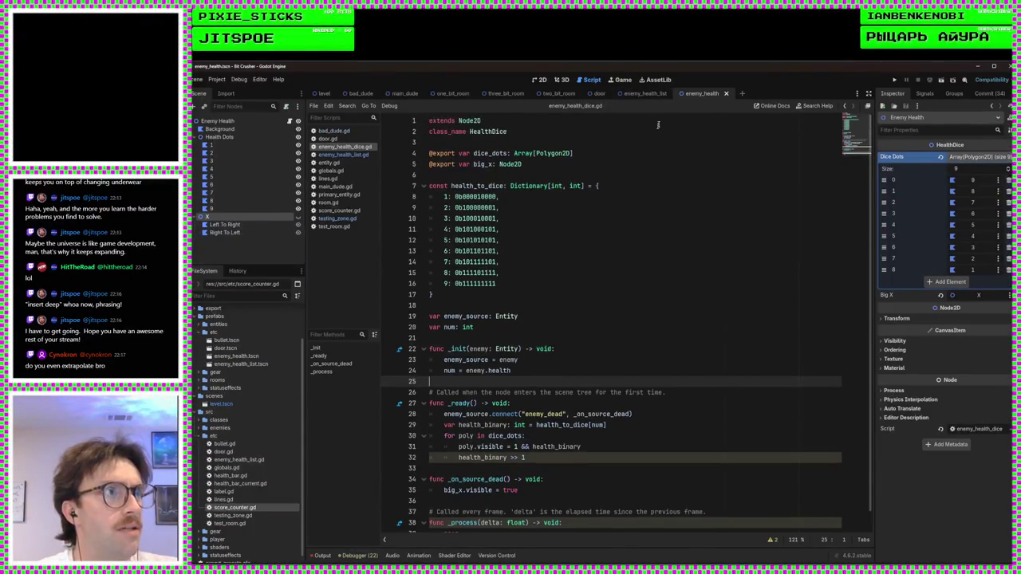
{"action": "left_click", "coordinate": [340, 154]}
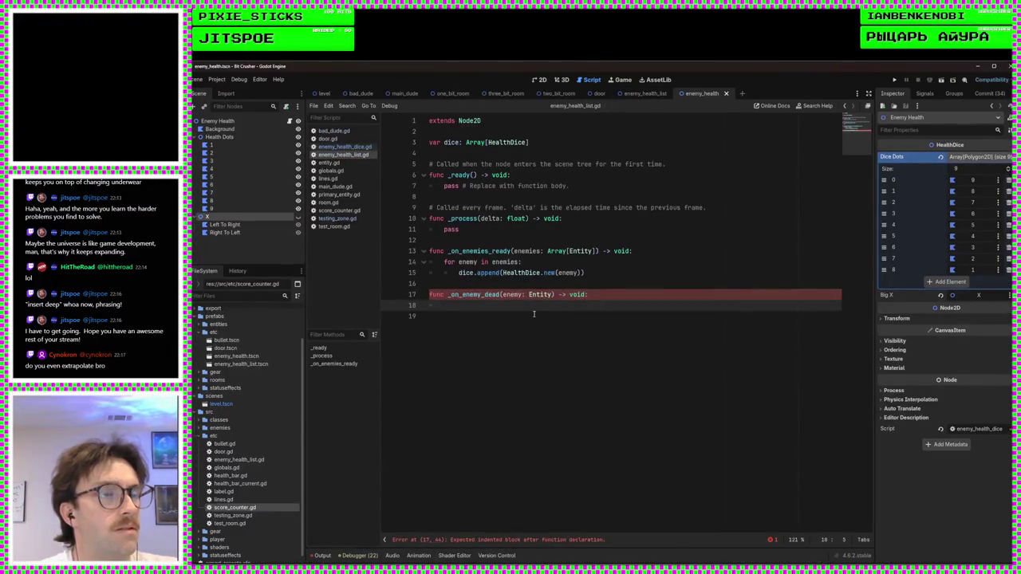
Step: Rewrite the loop header as 'for dice in die:'
{"action": "type", "text": "for enemy in en"}
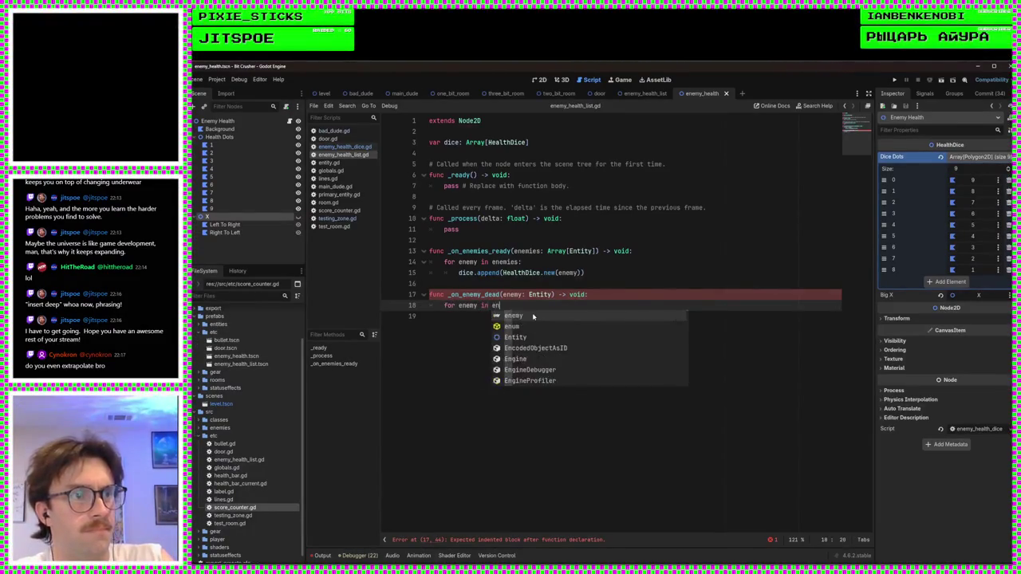
{"action": "type", "text": "emies"}
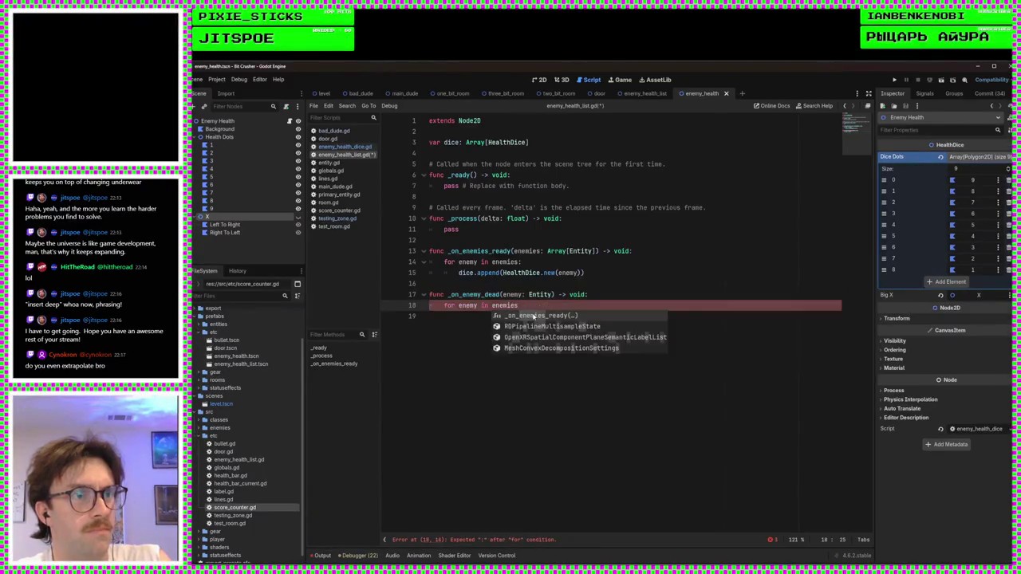
{"action": "key", "text": "BackSpace"}
{"action": "key", "text": "BackSpace"}
{"action": "key", "text": "BackSpace"}
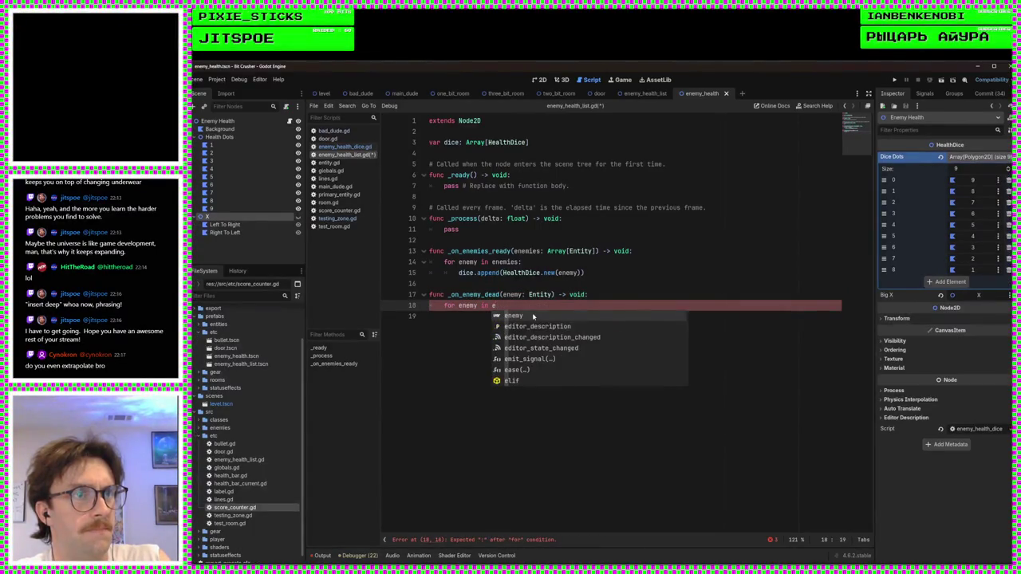
{"action": "key", "text": "BackSpace"}
{"action": "key", "text": "BackSpace"}
{"action": "key", "text": "BackSpace"}
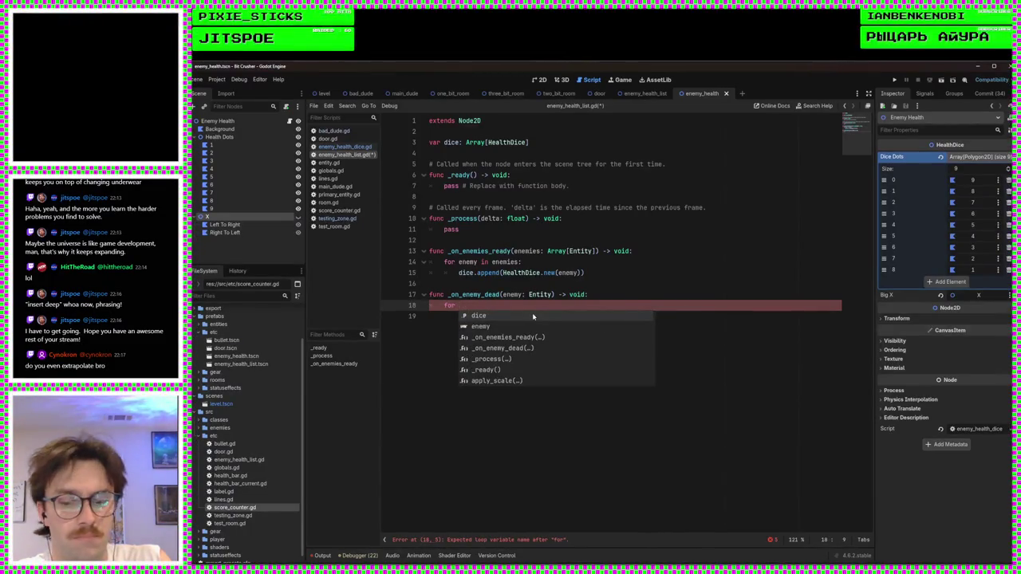
{"action": "type", "text": "di"}
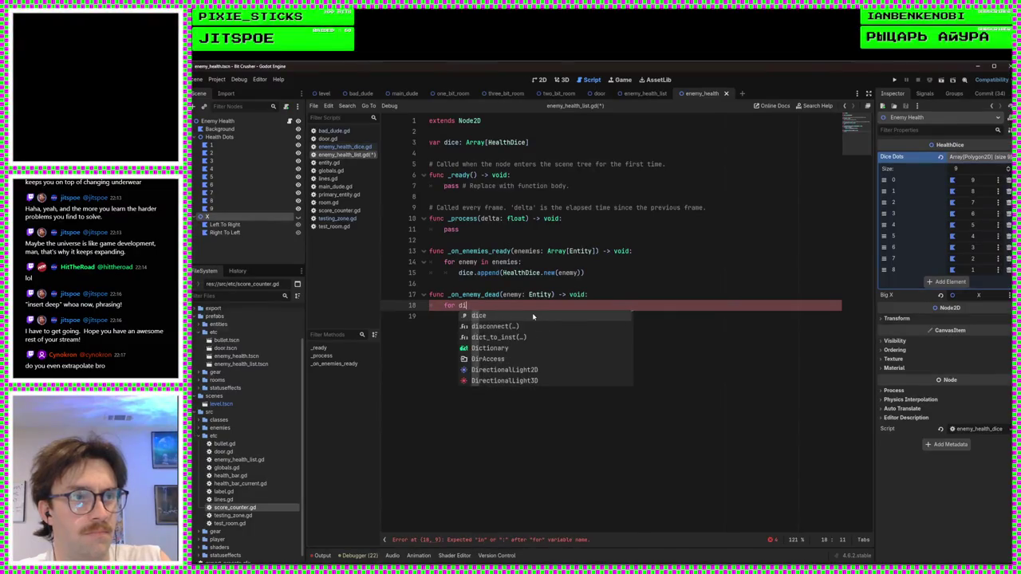
{"action": "type", "text": "ce in die:"}
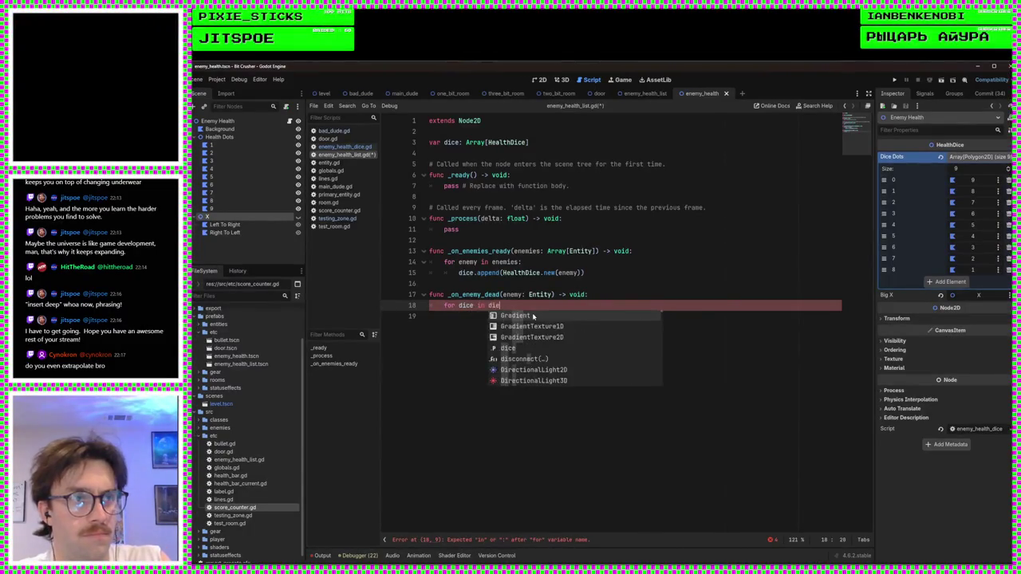
{"action": "key", "text": "Return"}
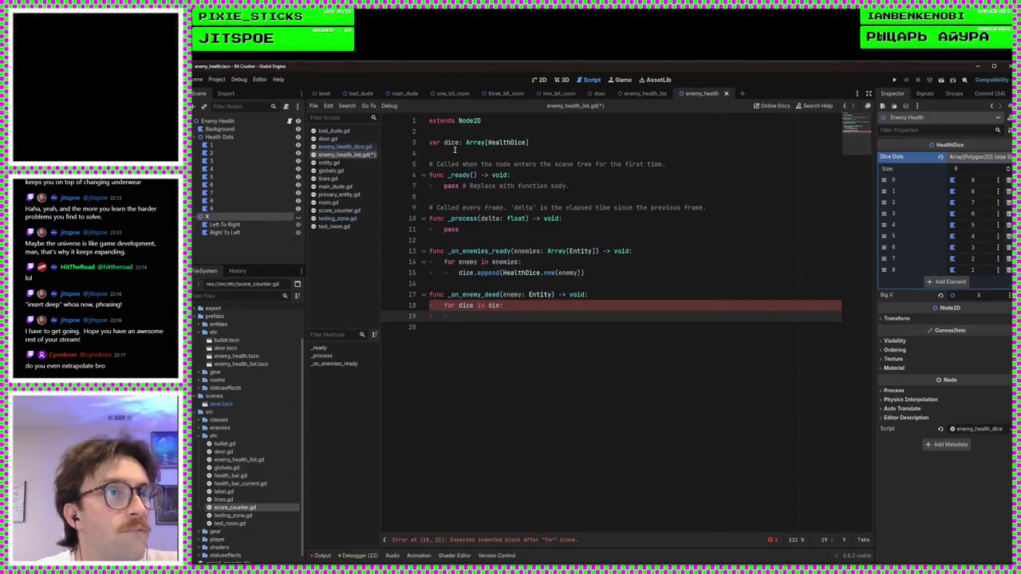
Step: Rename the dice array declaration on line 3 to die and save
{"action": "double_click", "coordinate": [451, 143]}
{"action": "type", "text": "die"}
{"action": "key", "text": "ctrl+s"}
{"action": "double_click", "coordinate": [450, 143]}
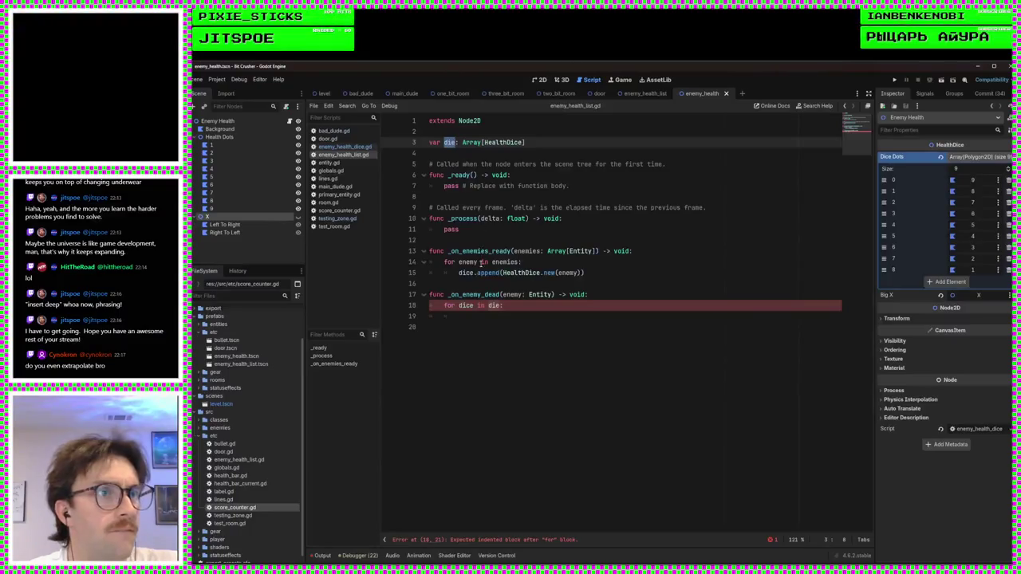
Step: Rename dice to die on line 15 and delete the unfinished _on_enemy_dead function
{"action": "double_click", "coordinate": [470, 272]}
{"action": "type", "text": "die"}
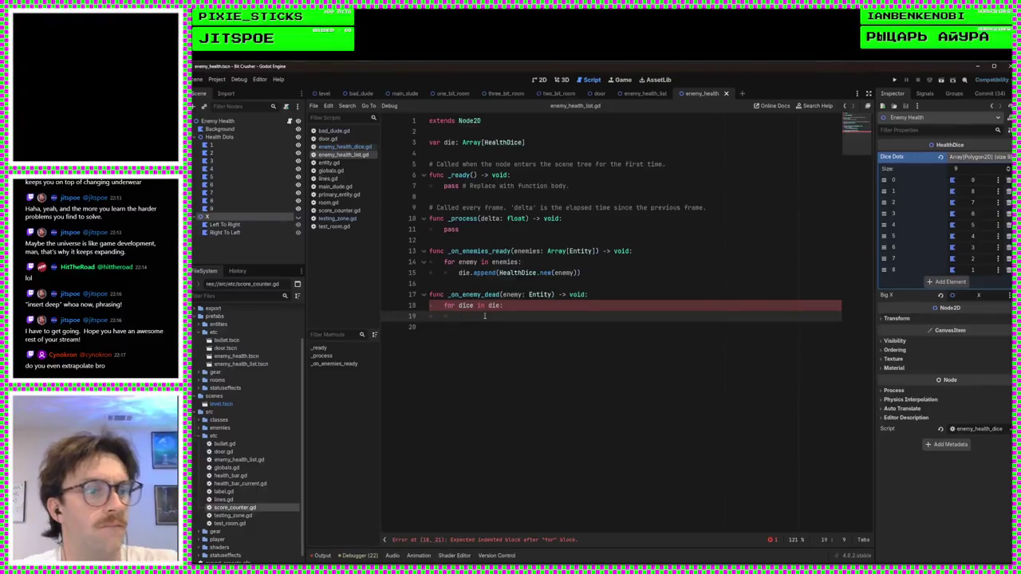
{"action": "type", "text": "p"}
{"action": "key", "text": "BackSpace"}
{"action": "type", "text": "if dice"}
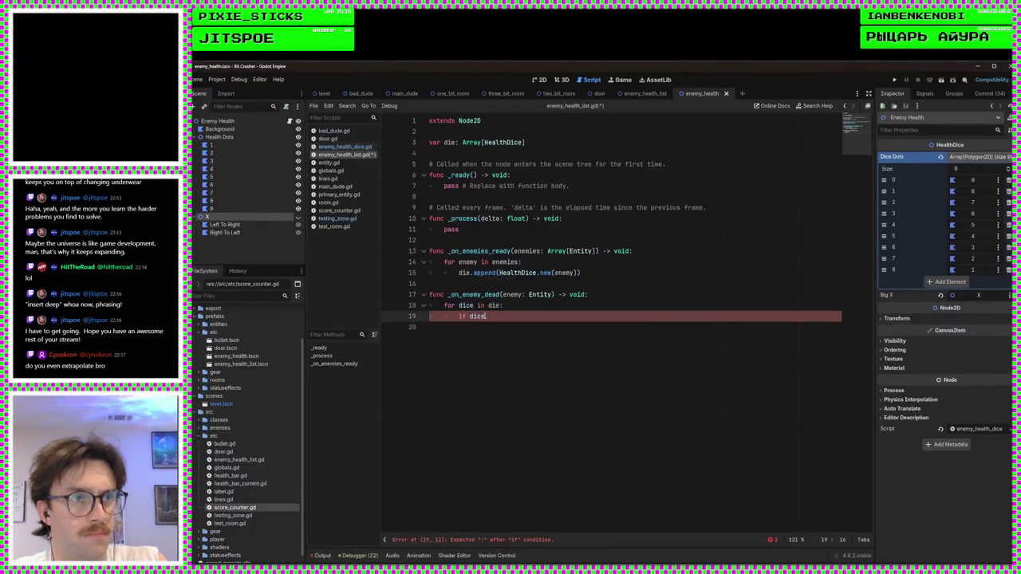
{"action": "type", "text": ".so"}
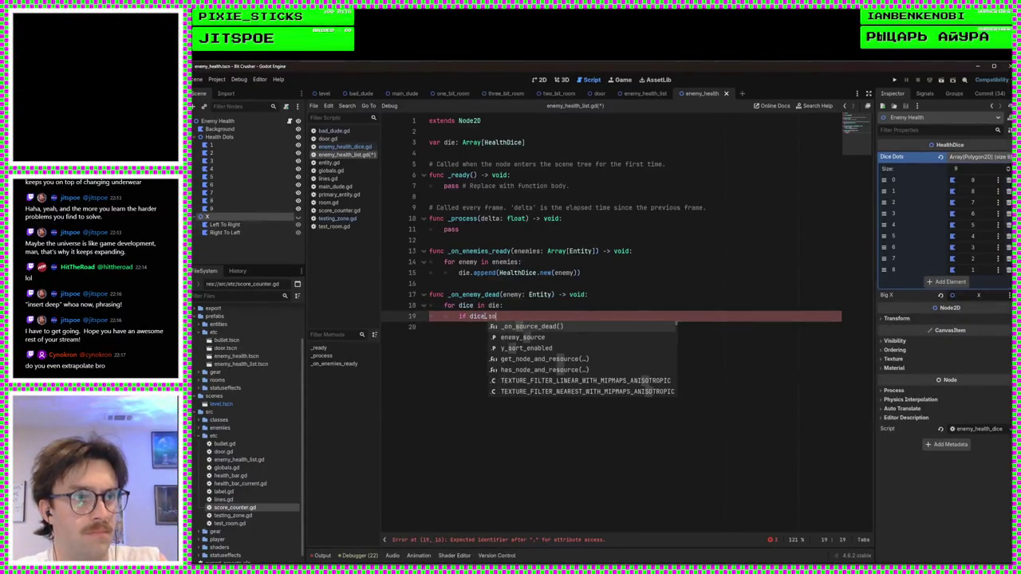
{"action": "key", "text": "Down"}
{"action": "key", "text": "Return"}
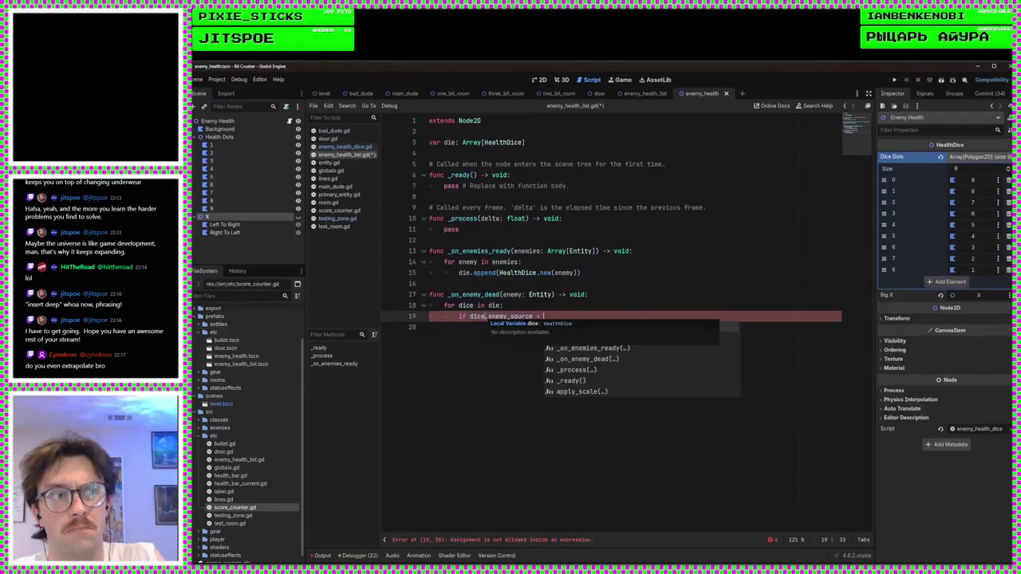
{"action": "mouse_move", "coordinate": [562, 316]}
{"action": "left_mouse_down"}
{"action": "mouse_move", "coordinate": [439, 272]}
{"action": "mouse_move", "coordinate": [436, 284]}
{"action": "left_mouse_up"}
{"action": "key", "text": "BackSpace"}
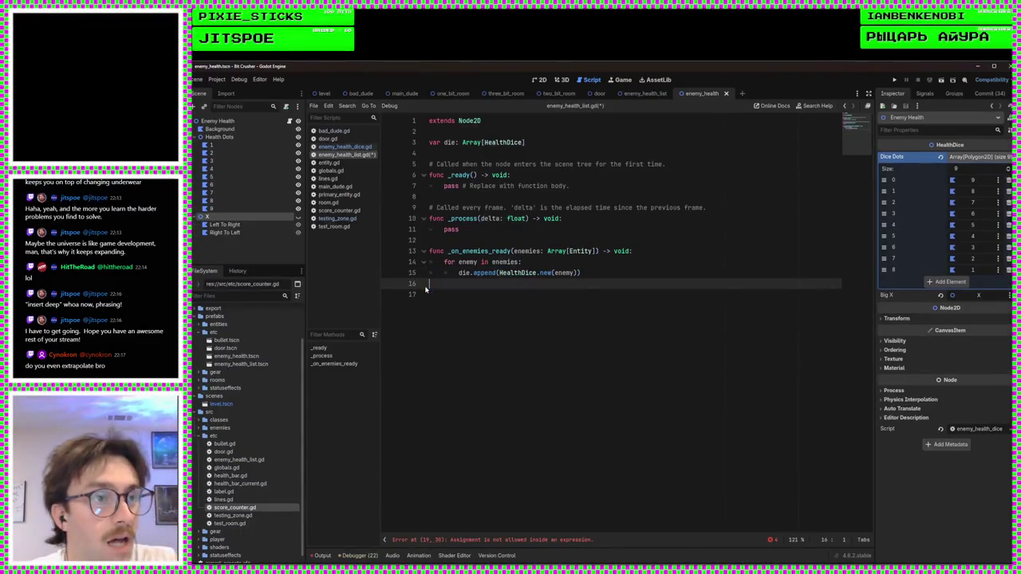
Step: Add 'var index: int = 0' at the top of _on_enemies_ready and save
{"action": "key", "text": "Return"}
{"action": "key", "text": "Delete"}
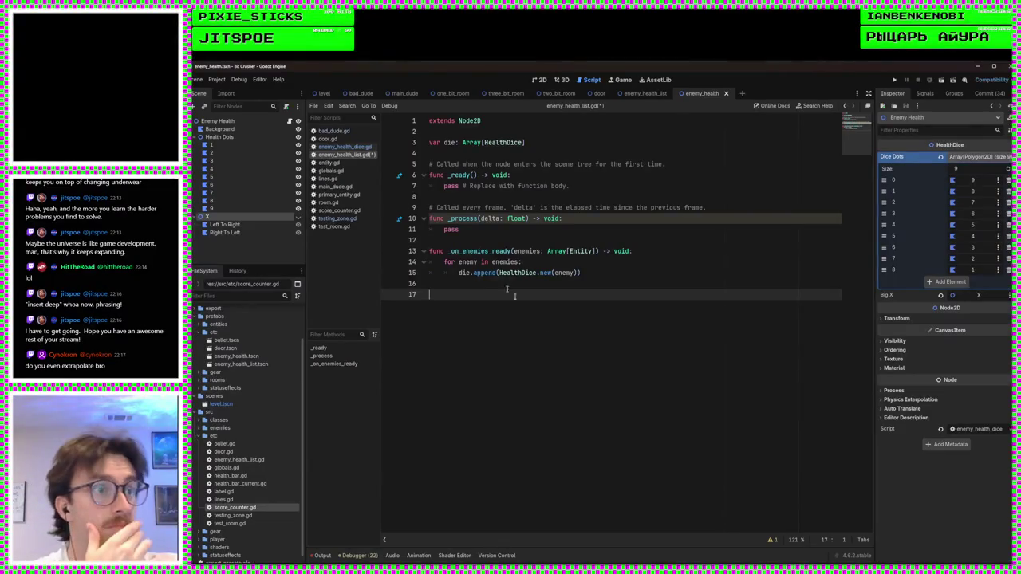
{"action": "left_click", "coordinate": [611, 273]}
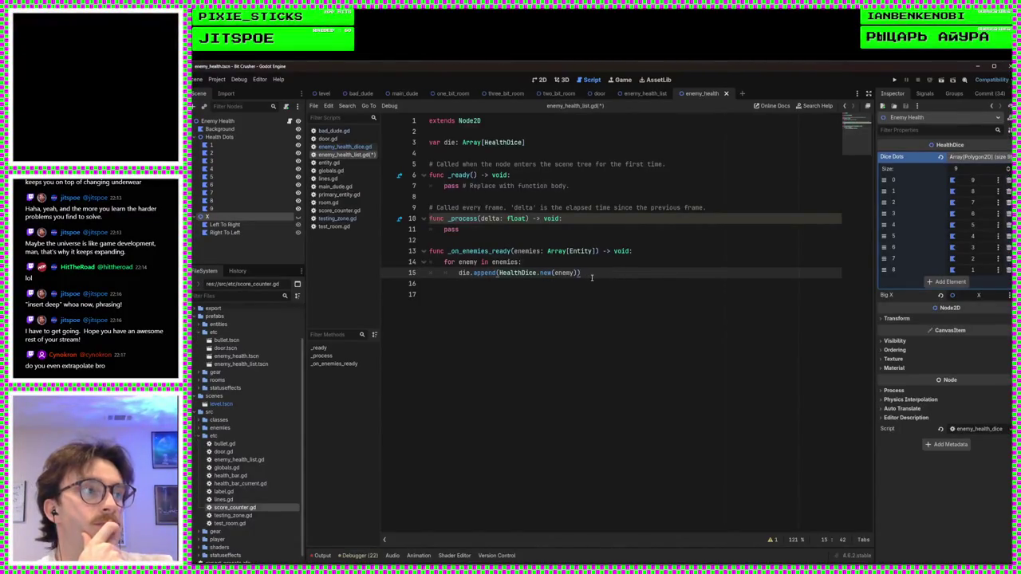
{"action": "left_click", "coordinate": [648, 252]}
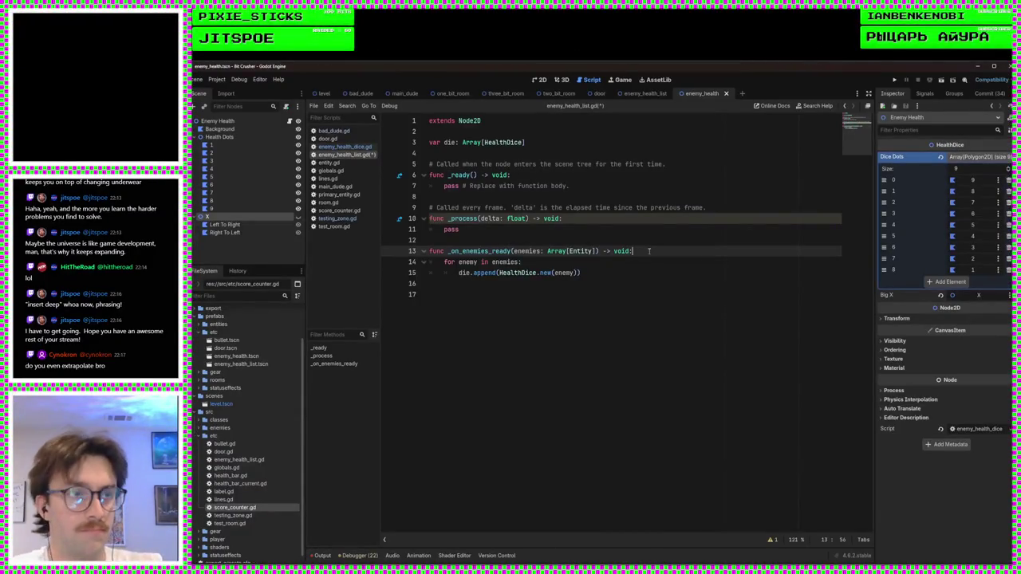
{"action": "key", "text": "Return"}
{"action": "type", "text": "var"}
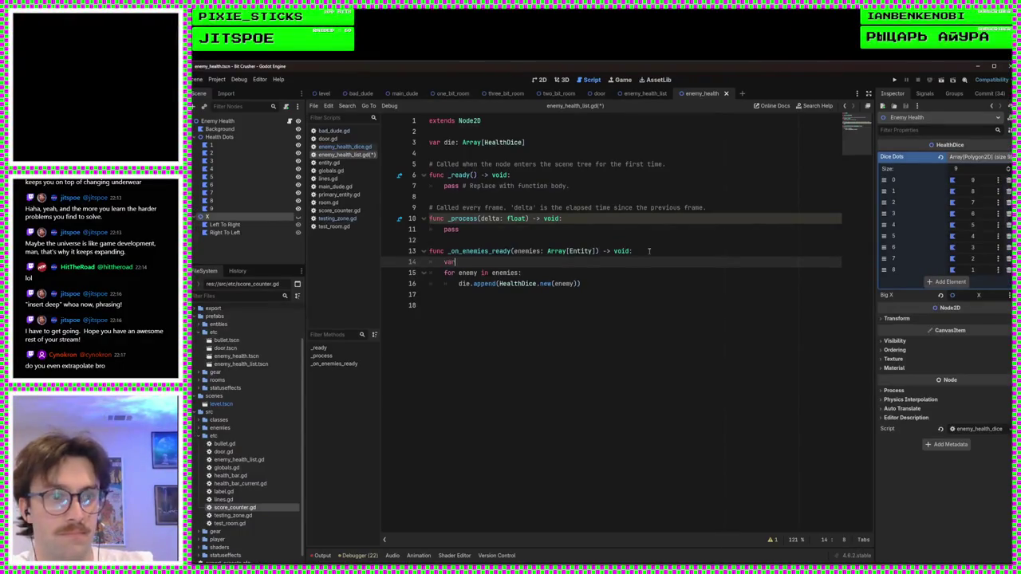
{"action": "type", "text": " index:"}
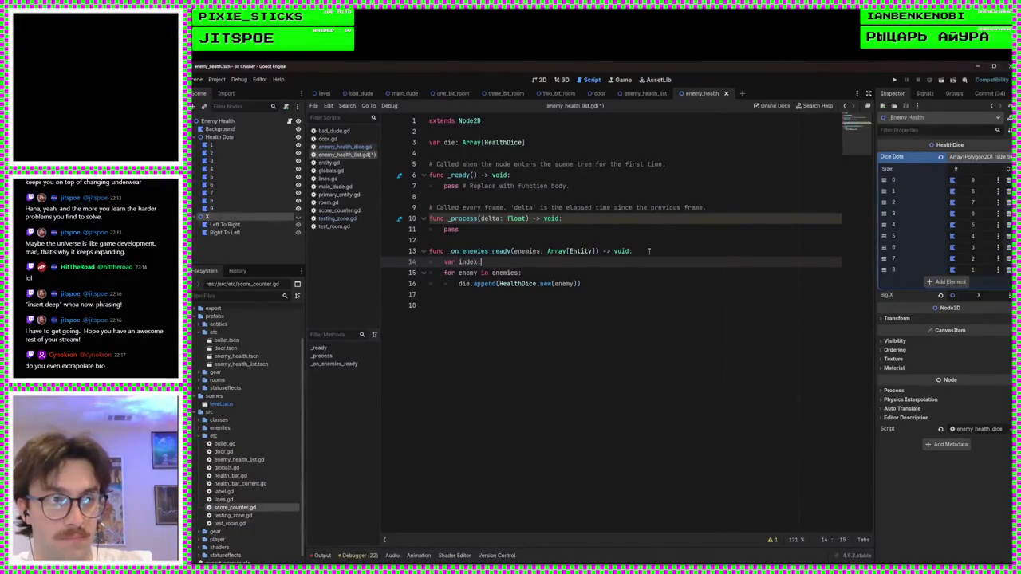
{"action": "type", "text": " int = 0"}
{"action": "key", "text": "ctrl+s"}
Step: Below the append line, start 'die.back().position = Vector2(index'
{"action": "left_click", "coordinate": [604, 272]}
{"action": "left_click", "coordinate": [563, 283]}
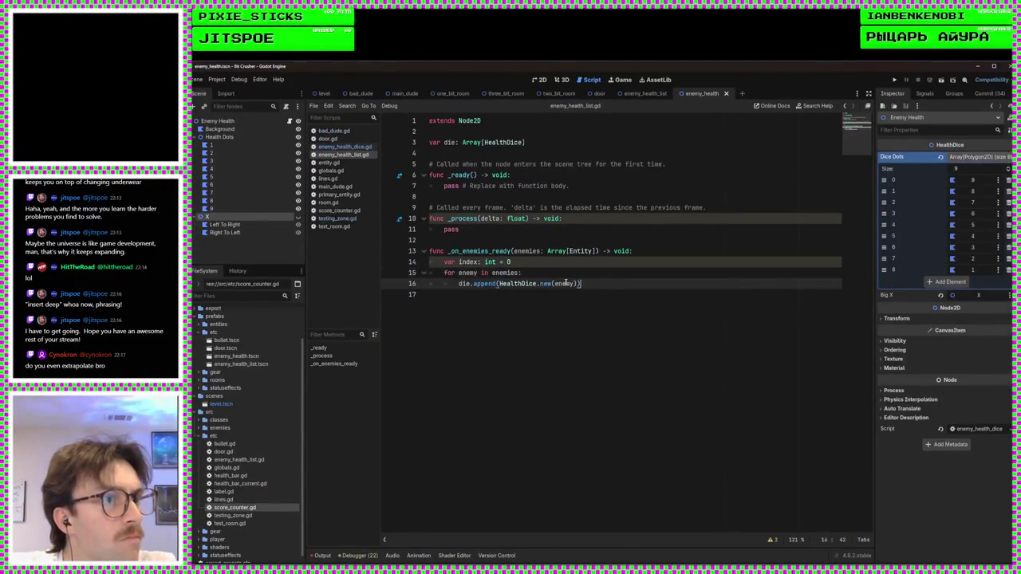
{"action": "left_click", "coordinate": [580, 272]}
{"action": "left_click", "coordinate": [578, 284]}
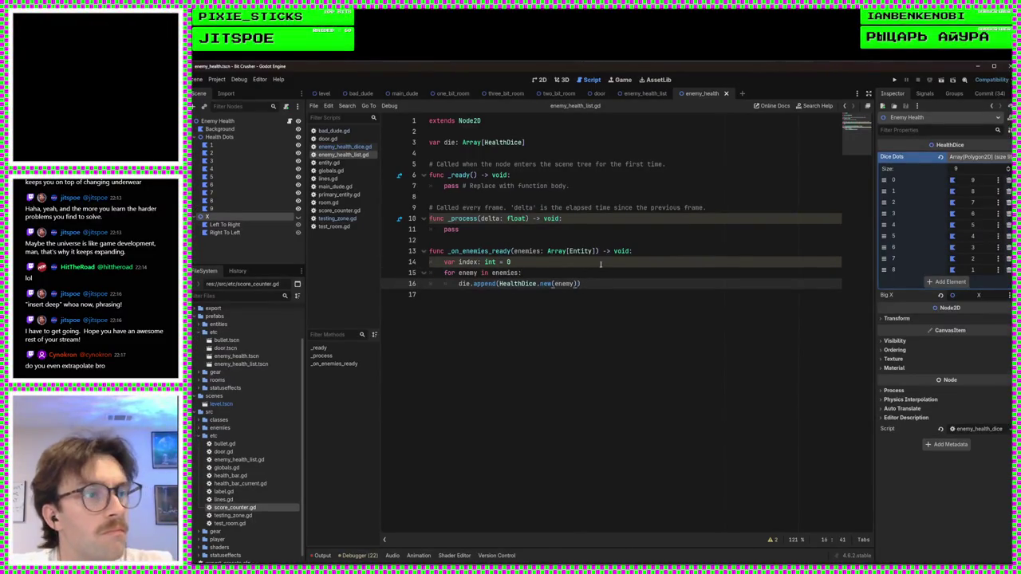
{"action": "left_click", "coordinate": [593, 275]}
{"action": "left_click", "coordinate": [595, 287]}
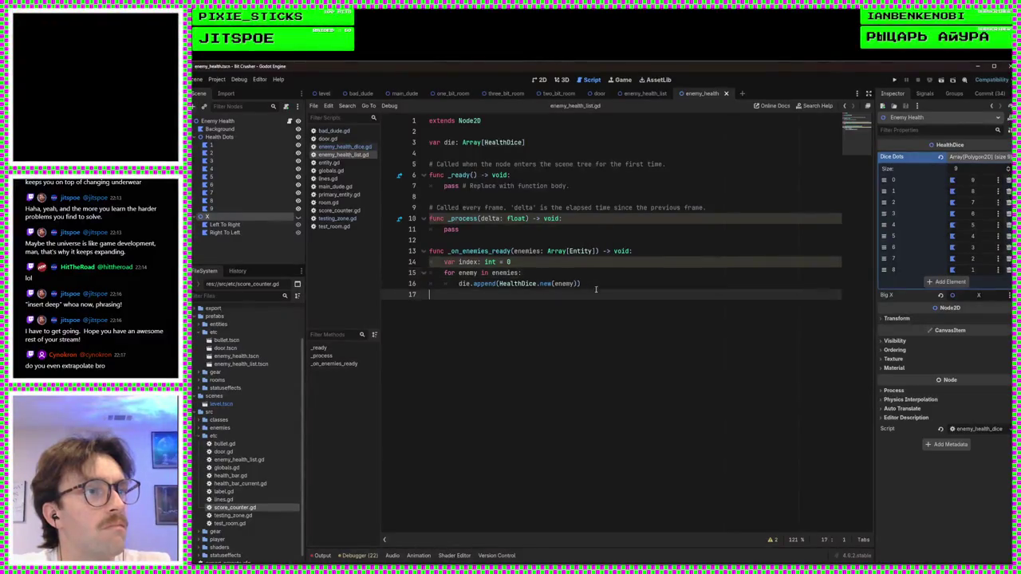
{"action": "key", "text": "Return"}
{"action": "type", "text": "di"}
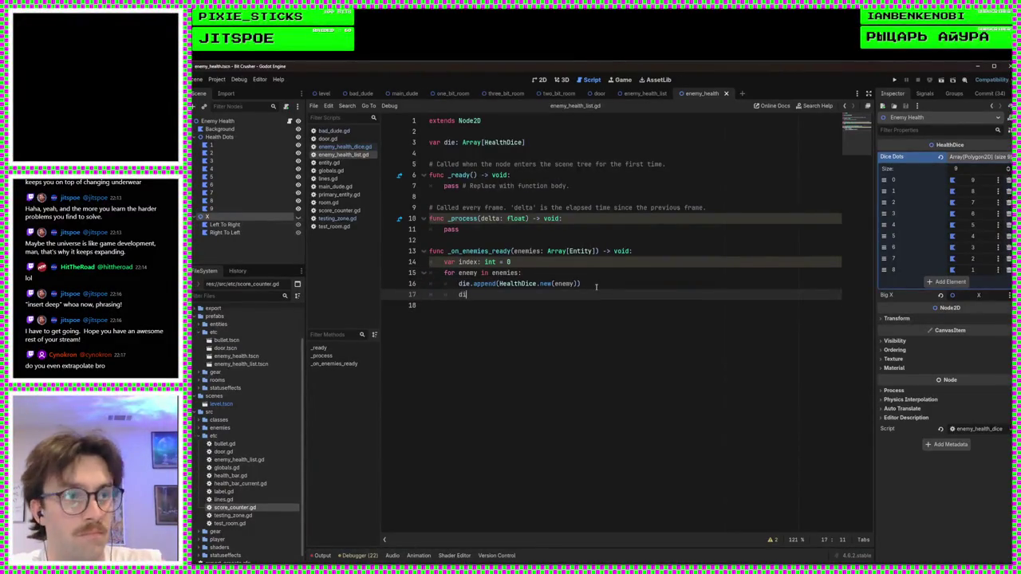
{"action": "type", "text": "ce.b"}
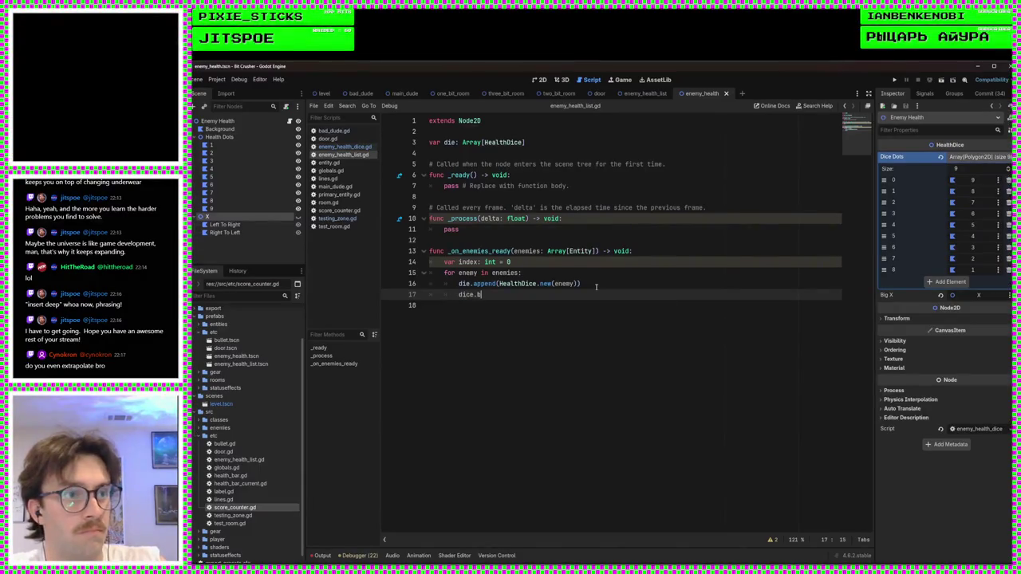
{"action": "key", "text": "BackSpace"}
{"action": "key", "text": "BackSpace"}
{"action": "key", "text": "BackSpace"}
{"action": "type", "text": "e.b"}
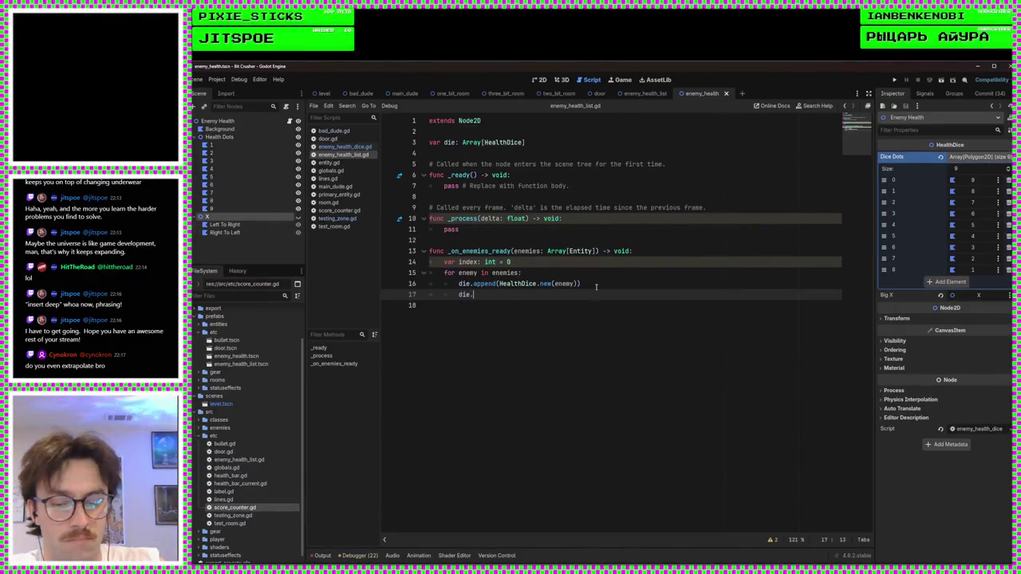
{"action": "key", "text": "Return"}
{"action": "type", "text": ".position"}
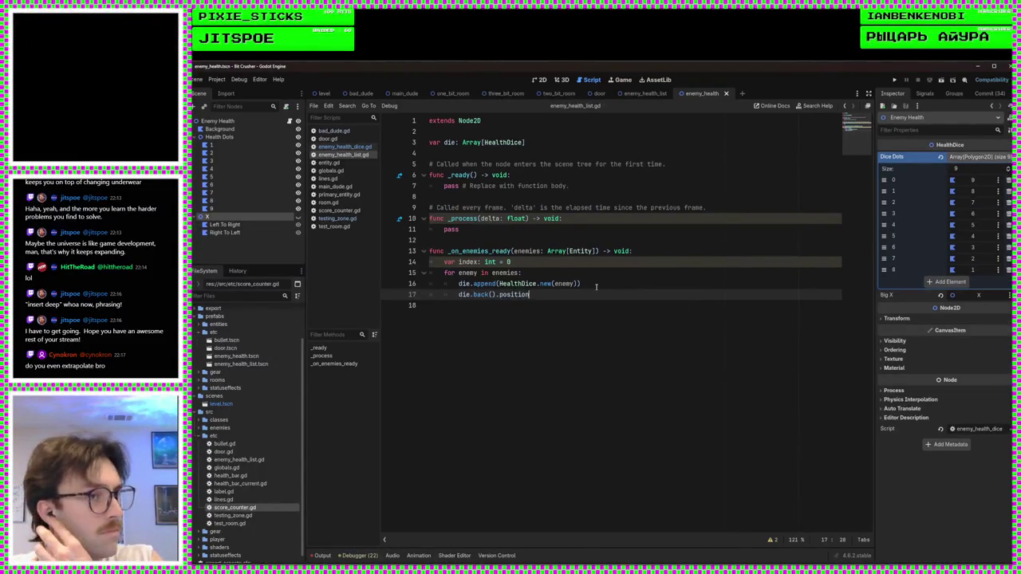
{"action": "type", "text": " = Ve"}
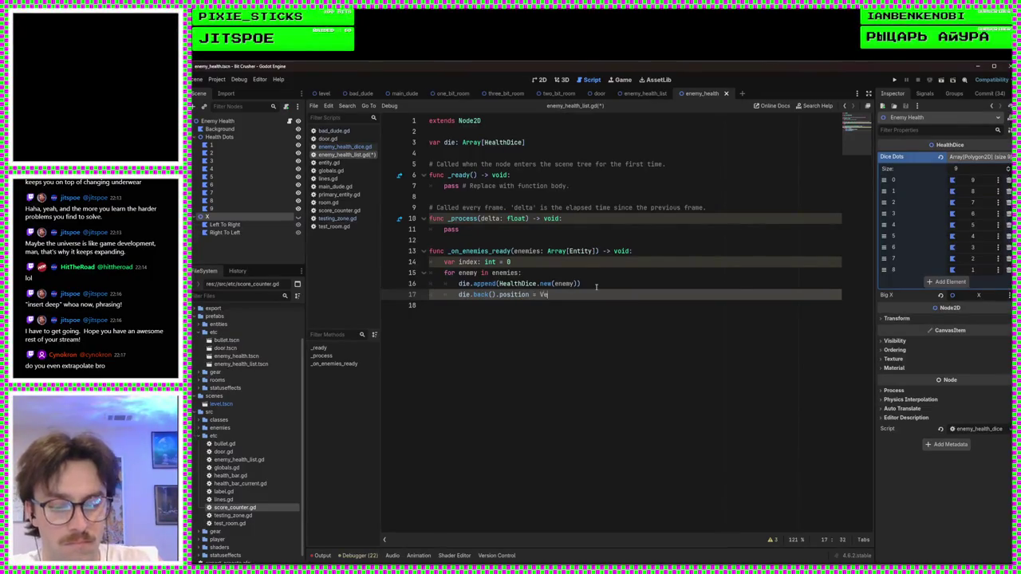
{"action": "type", "text": "ctor2("}
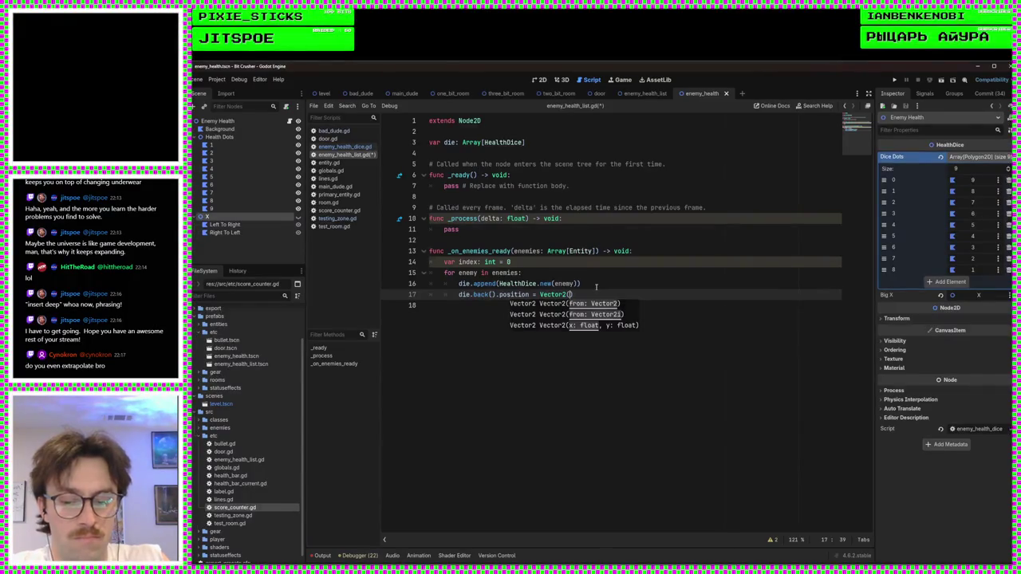
{"action": "type", "text": "index"}
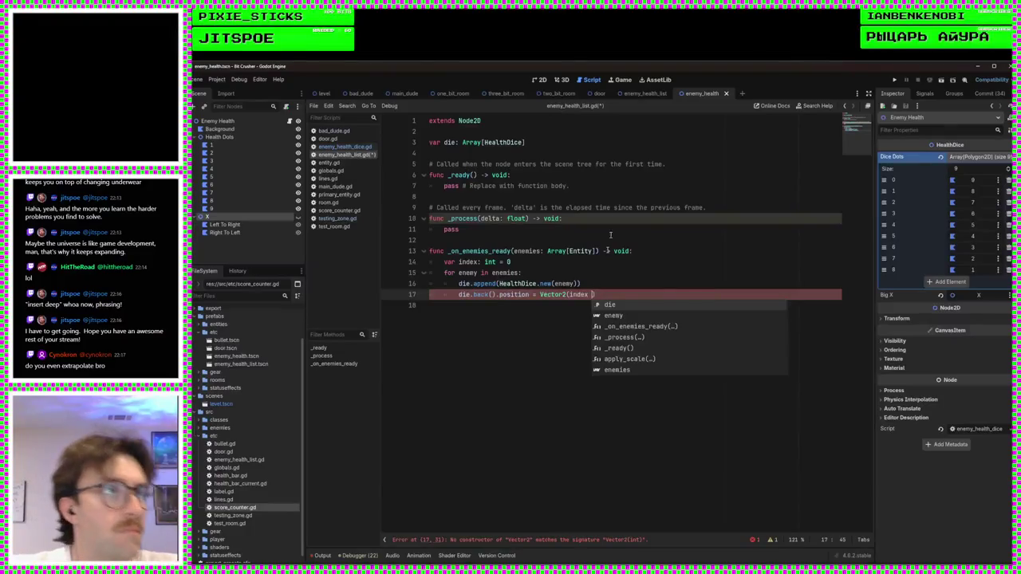
{"action": "left_click", "coordinate": [541, 80]}
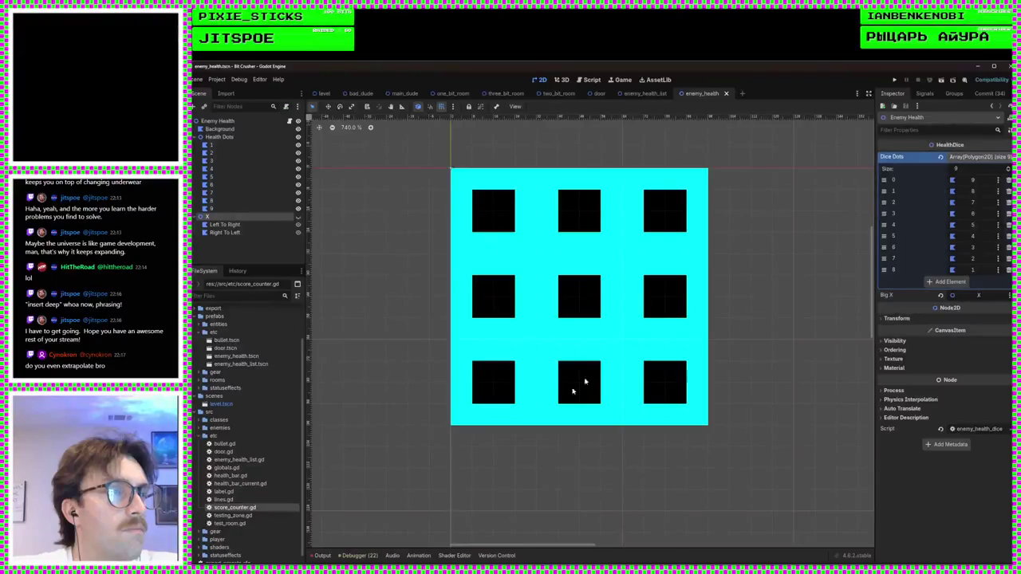
Step: Zoom the 2D view over the health dice layout, then go back to enemy_health_list.gd
{"action": "scroll", "coordinate": [575, 400], "scroll_direction": "down", "scroll_amount": 3}
{"action": "scroll", "coordinate": [707, 384], "scroll_direction": "down", "scroll_amount": 3}
{"action": "scroll", "coordinate": [702, 395], "scroll_direction": "up", "scroll_amount": 2}
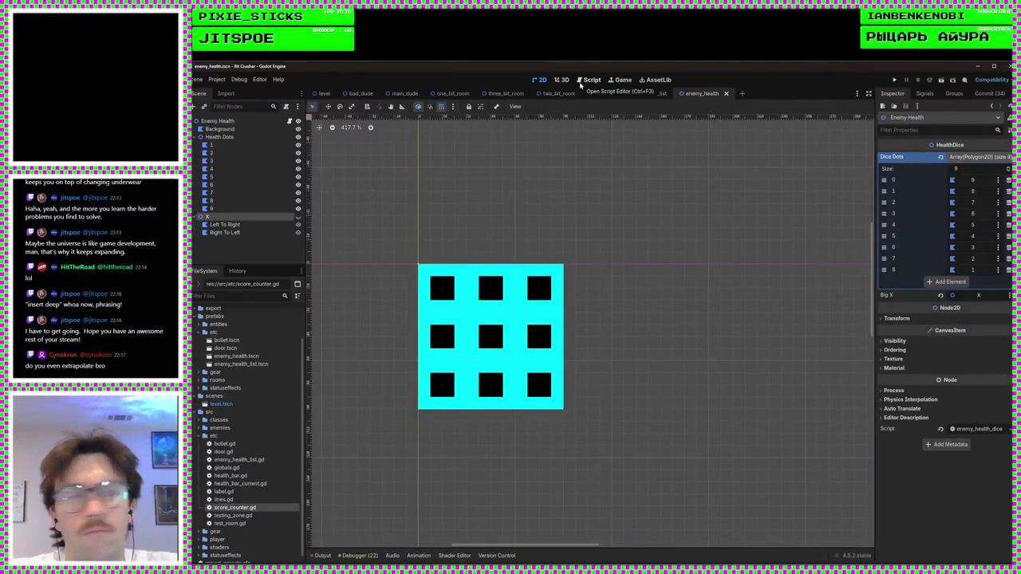
{"action": "left_click", "coordinate": [591, 81]}
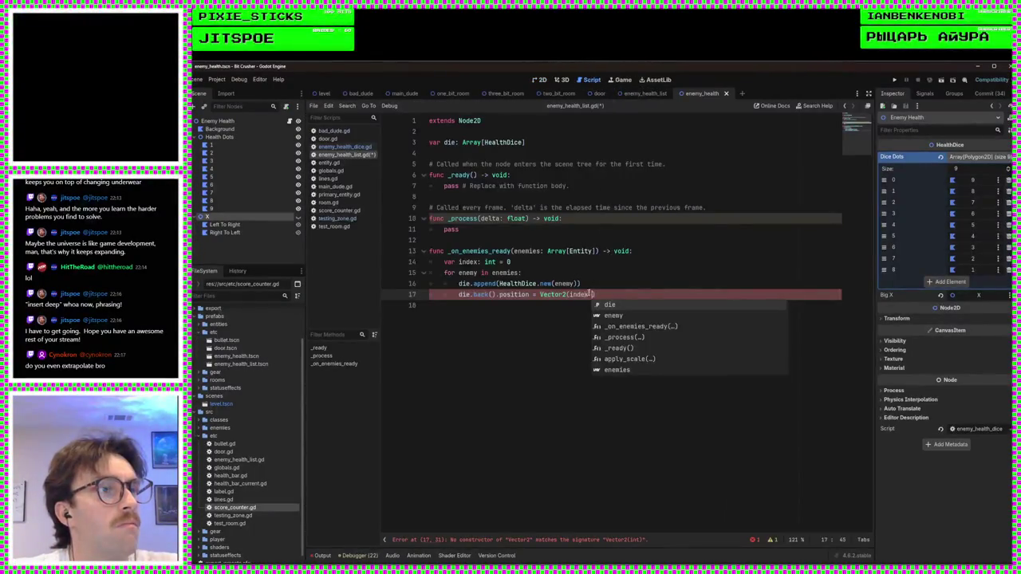
Step: Make line 17's Vector2 x term begin with '8 + (index % 2) *'
{"action": "key", "text": "ctrl+Left"}
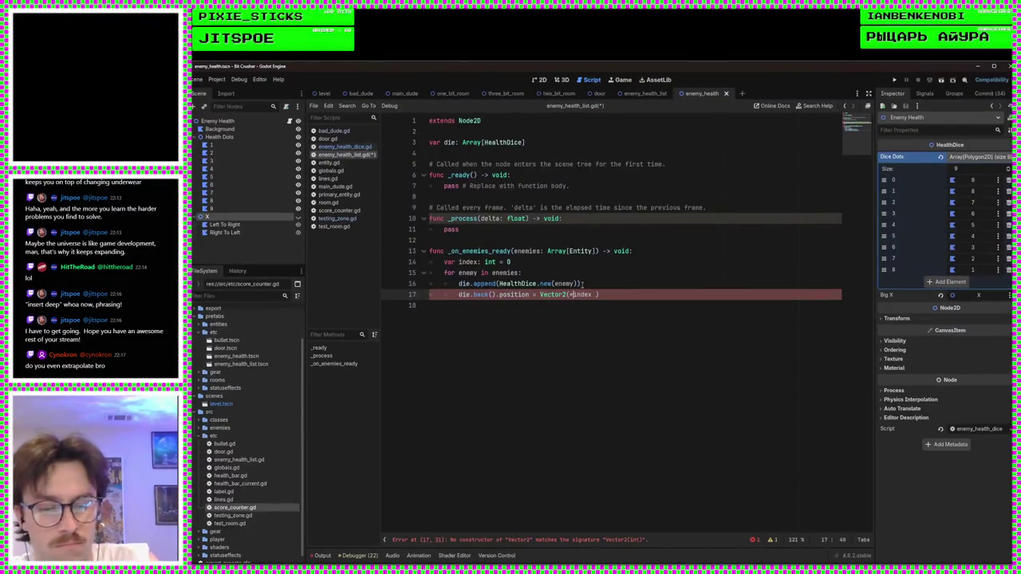
{"action": "type", "text": "8 +"}
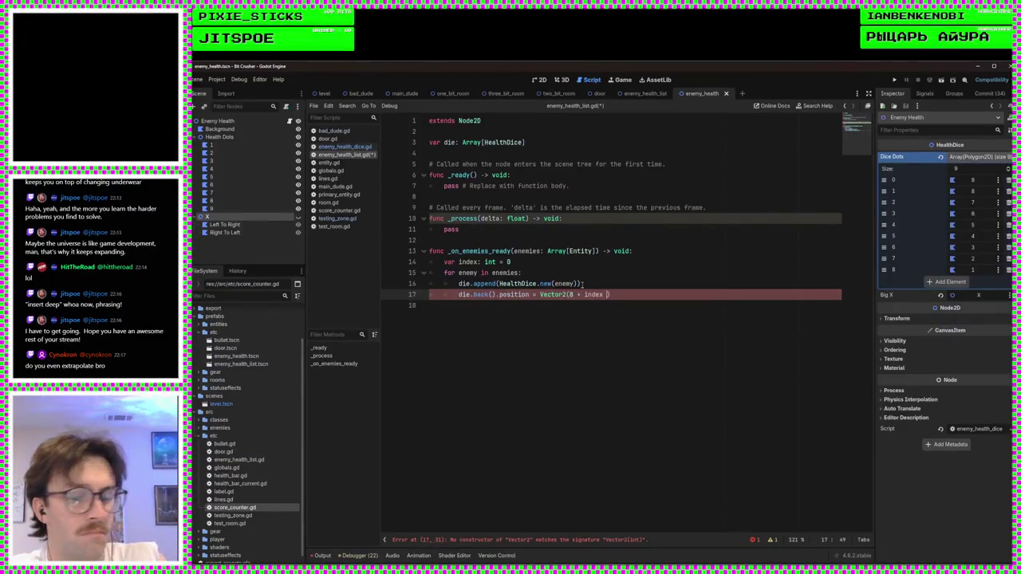
{"action": "key", "text": "BackSpace"}
{"action": "key", "text": "BackSpace"}
{"action": "key", "text": "BackSpace"}
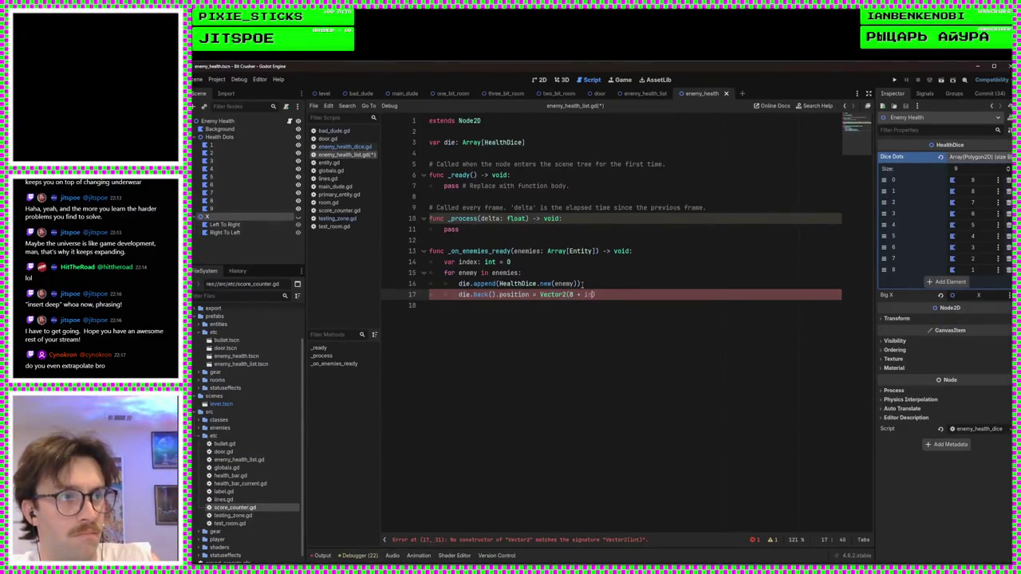
{"action": "type", "text": "dex"}
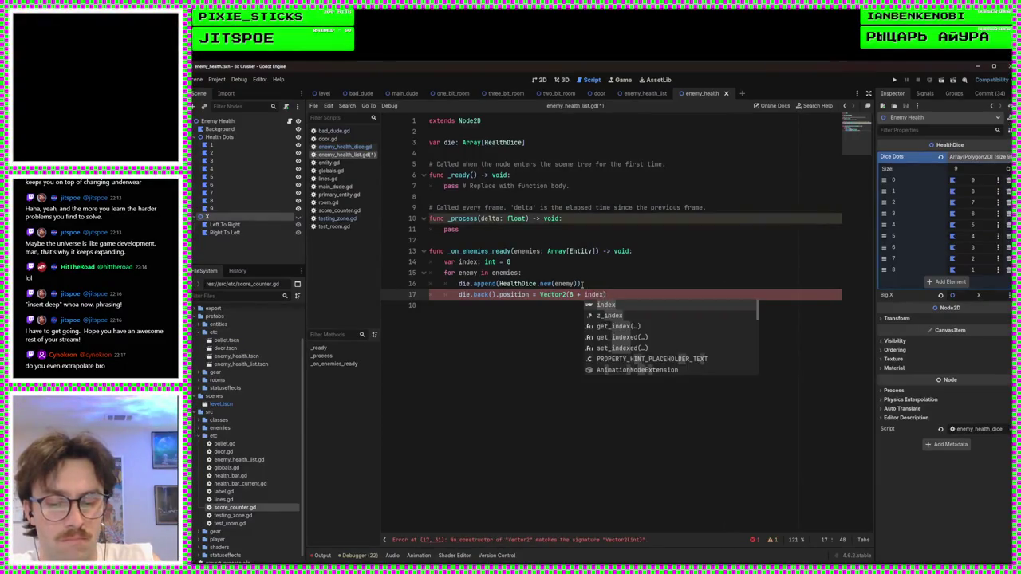
{"action": "type", "text": "%3"}
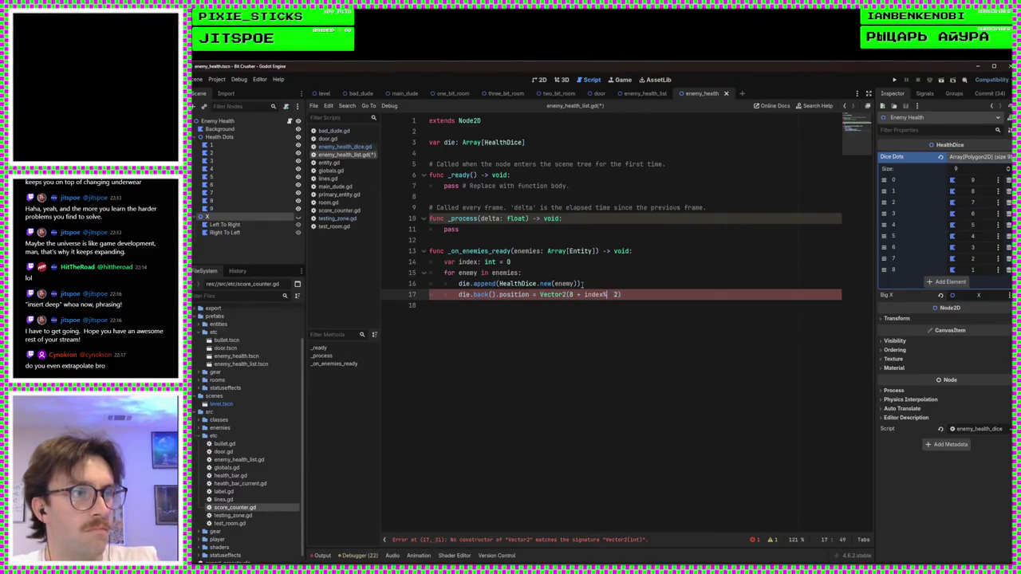
{"action": "key", "text": "Left"}
{"action": "key", "text": "Left"}
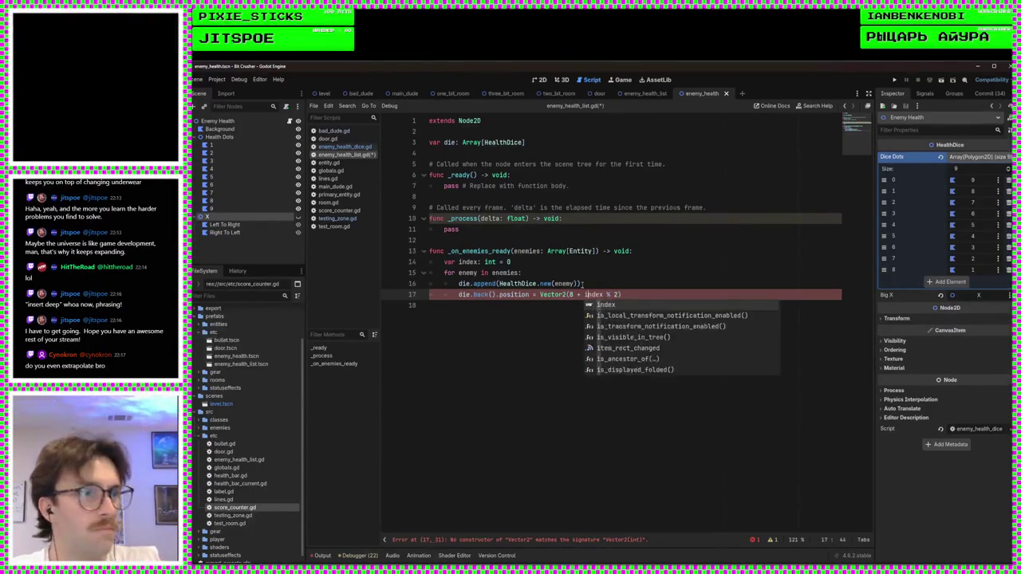
{"action": "key", "text": "ctrl+Left"}
{"action": "type", "text": "("}
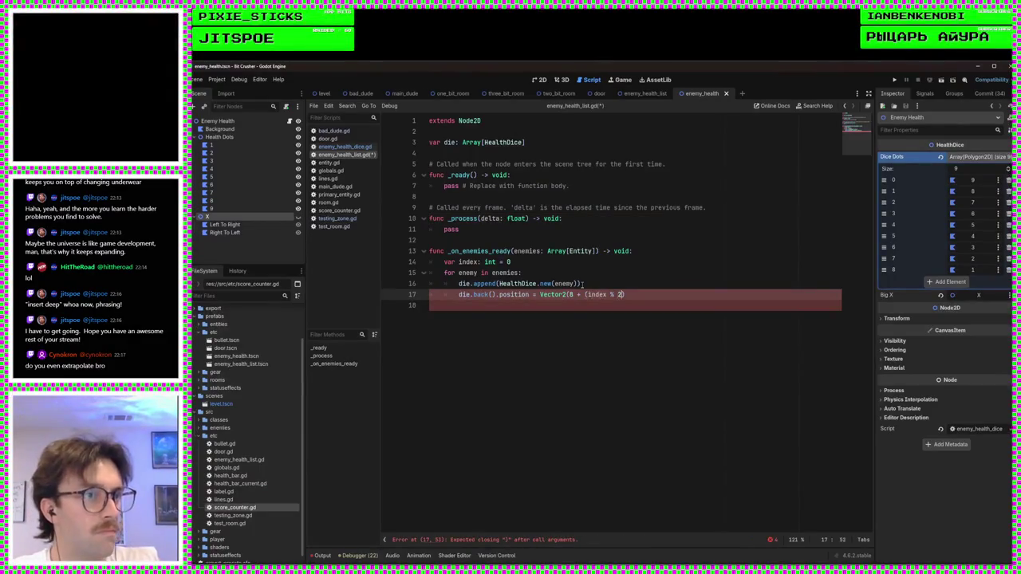
{"action": "key", "text": "Right"}
{"action": "type", "text": ")"}
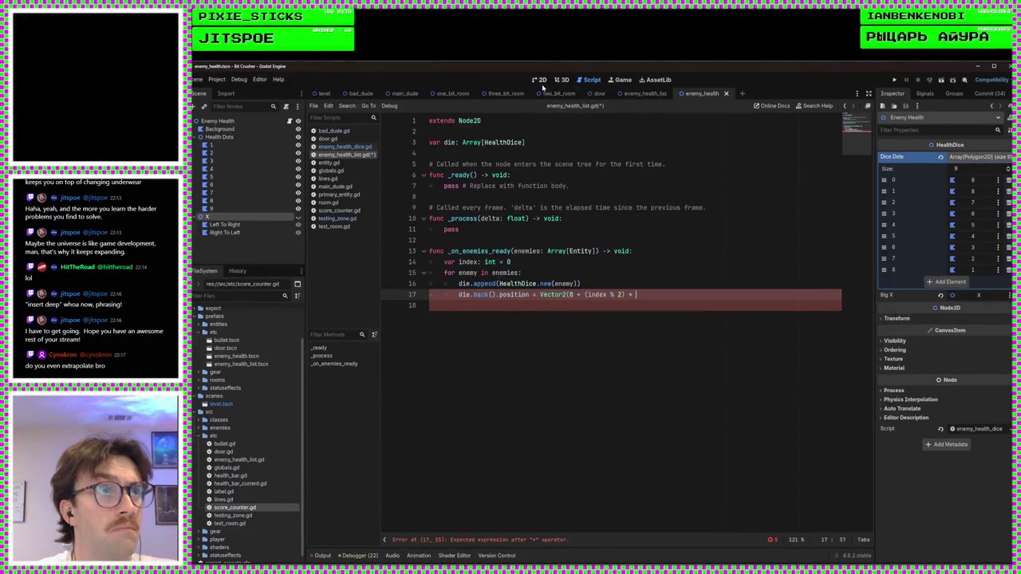
{"action": "left_click", "coordinate": [540, 80]}
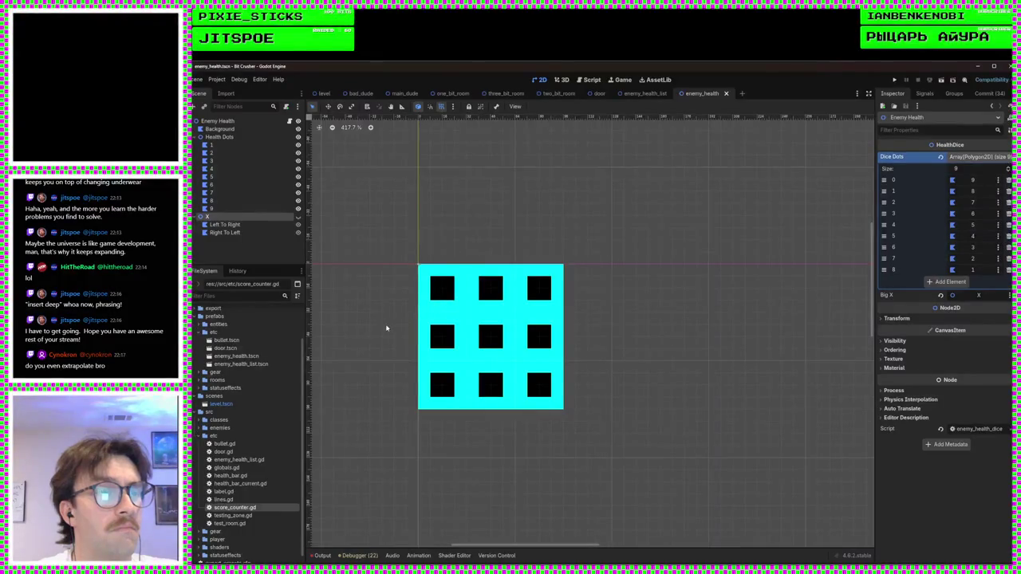
Step: Drag health dot 3 toward position 128, 0 to test spacing, then undo the move
{"action": "scroll", "coordinate": [386, 328], "scroll_direction": "up", "scroll_amount": 2}
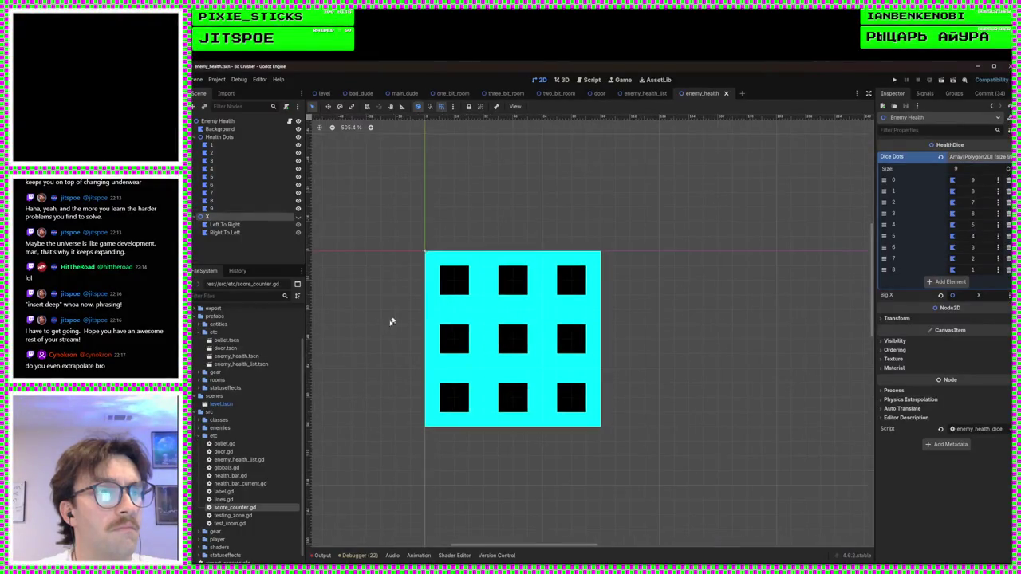
{"action": "left_click", "coordinate": [631, 253]}
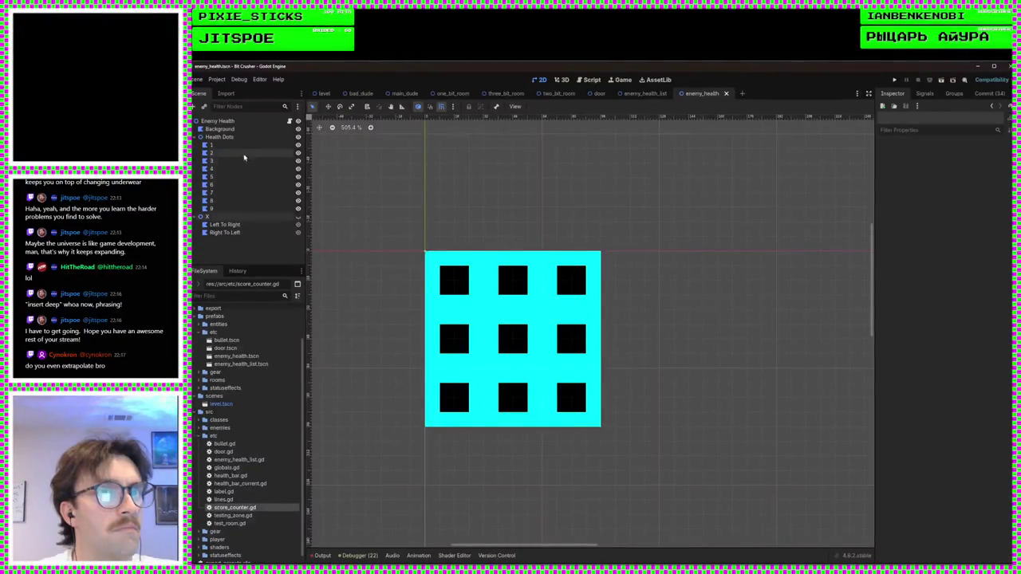
{"action": "left_click", "coordinate": [576, 284]}
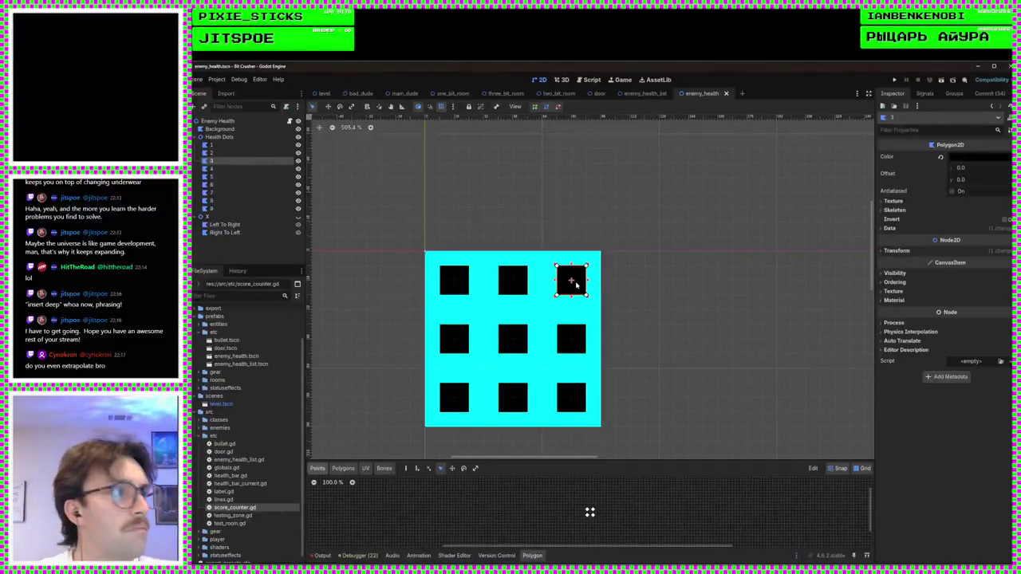
{"action": "left_click", "coordinate": [896, 250]}
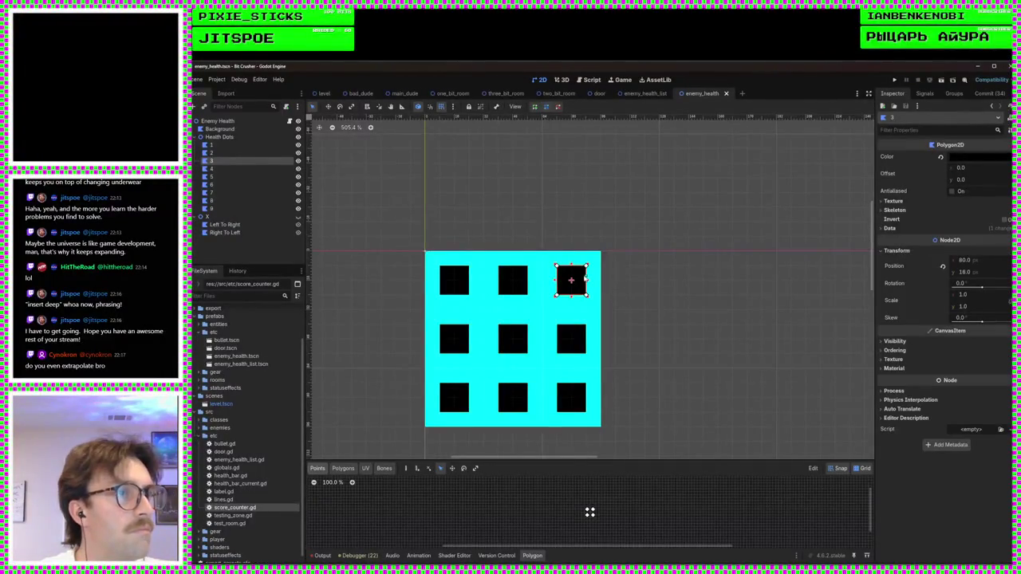
{"action": "left_click_drag", "start_coordinate": [579, 273], "coordinate": [683, 264]}
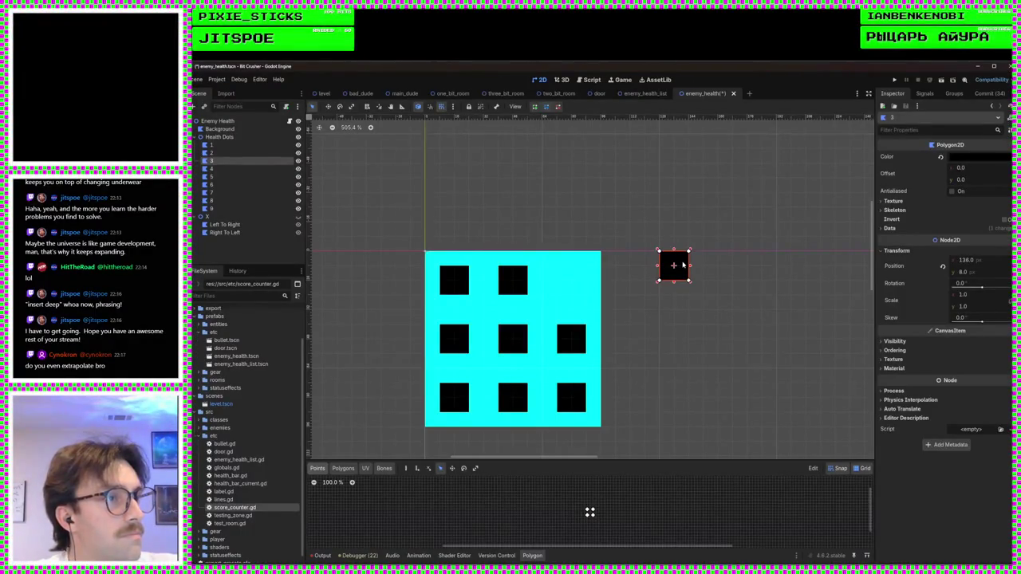
{"action": "mouse_move", "coordinate": [683, 264]}
{"action": "left_mouse_down"}
{"action": "mouse_move", "coordinate": [624, 280]}
{"action": "mouse_move", "coordinate": [625, 268]}
{"action": "mouse_move", "coordinate": [679, 270]}
{"action": "left_mouse_up"}
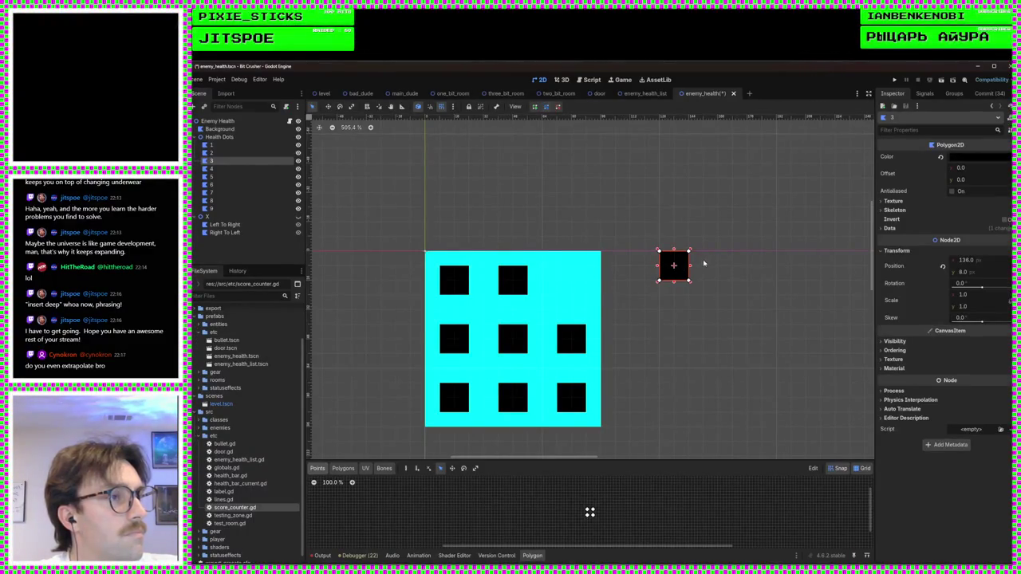
{"action": "left_click_drag", "start_coordinate": [686, 264], "coordinate": [670, 254]}
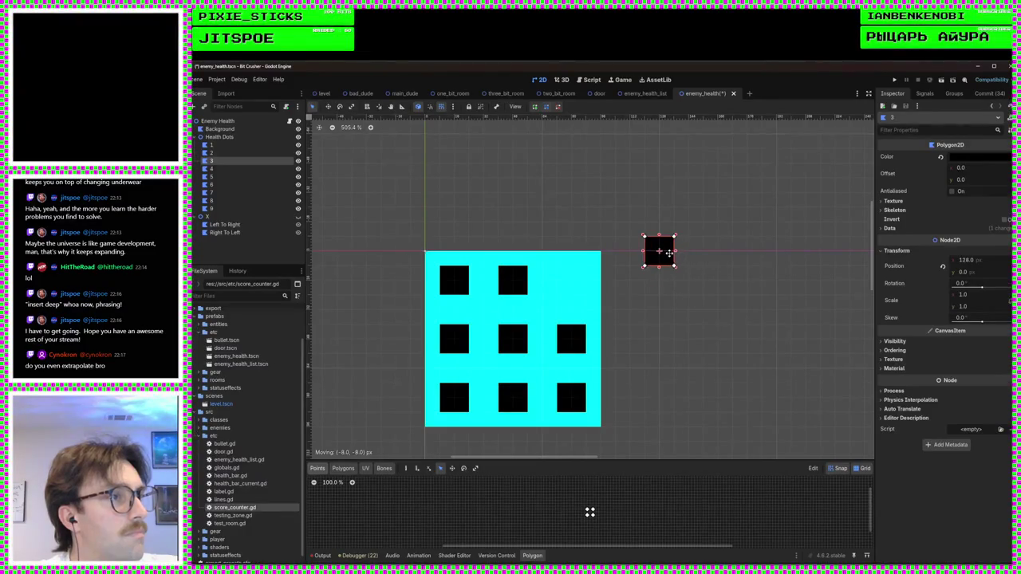
{"action": "key", "text": "ctrl+z"}
{"action": "key", "text": "ctrl+z"}
{"action": "key", "text": "ctrl+z"}
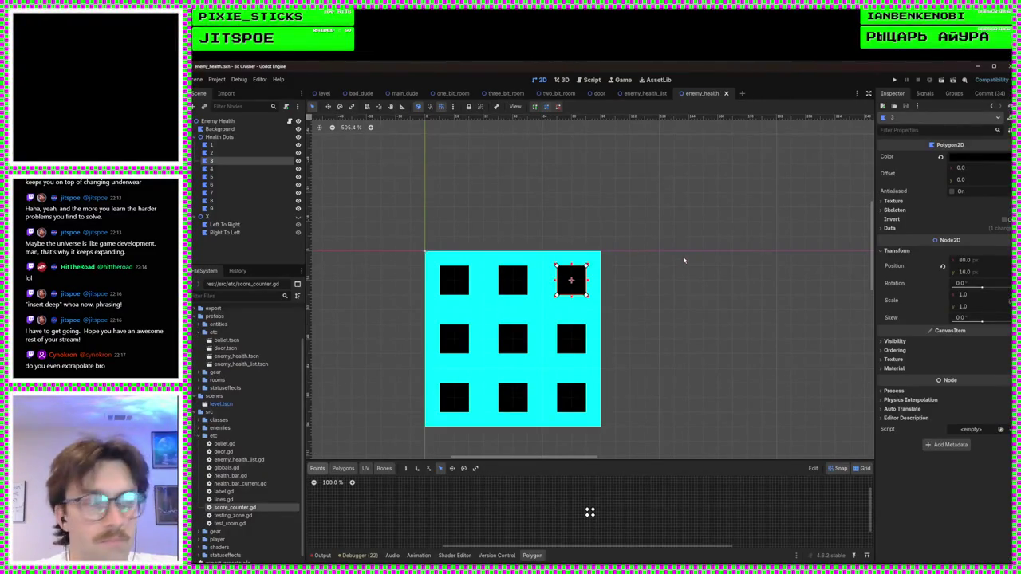
{"action": "left_click", "coordinate": [585, 82]}
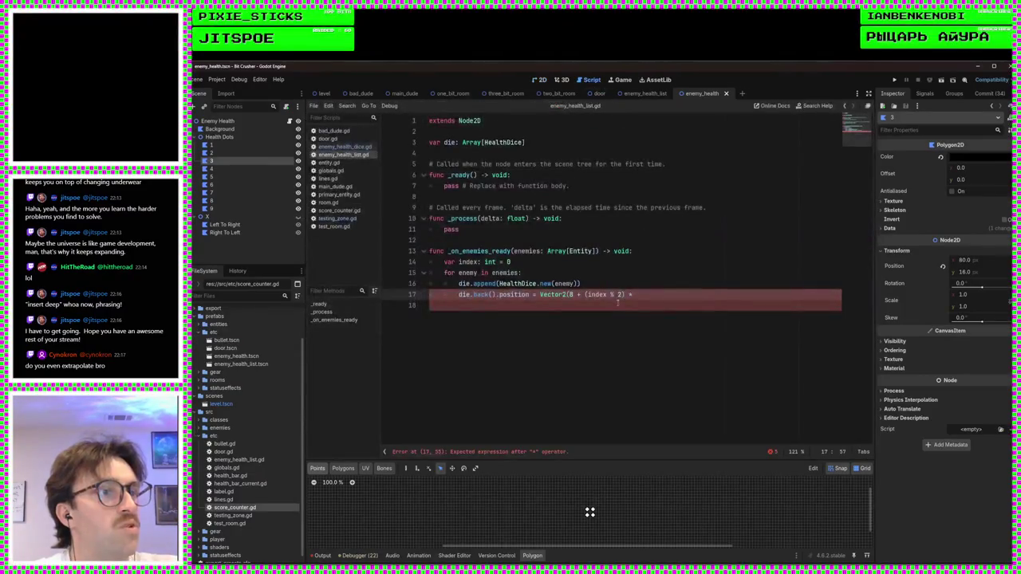
Step: Complete the position as Vector2(8 + (index % 2) * 128, (index/2) * 128) and save
{"action": "type", "text": "128"}
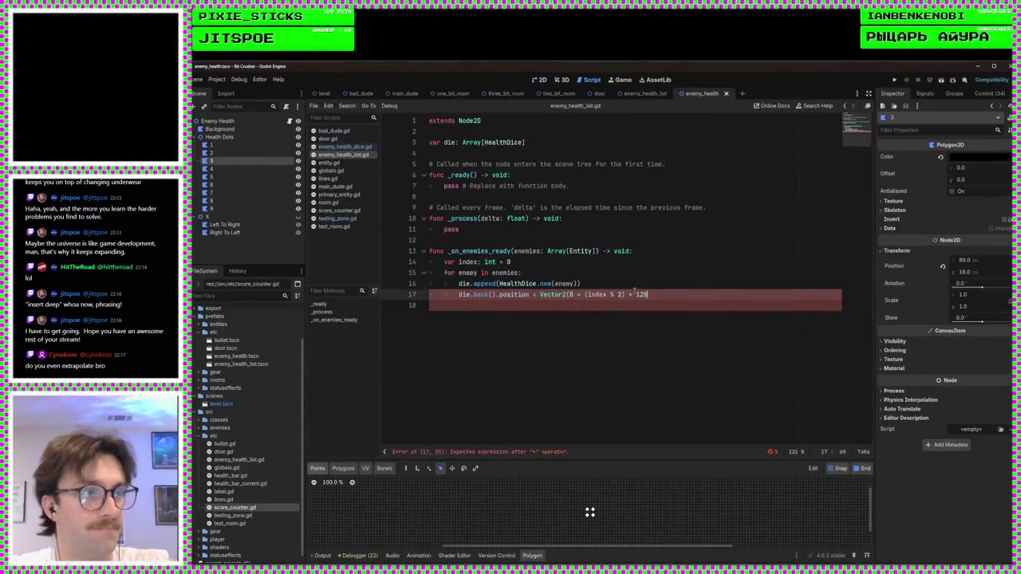
{"action": "type", "text": ","}
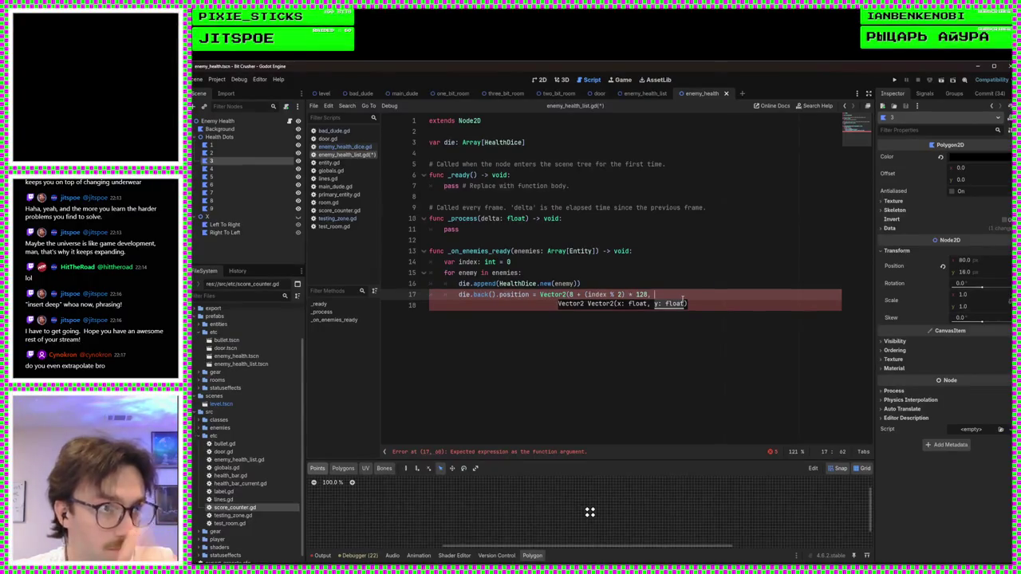
{"action": "type", "text": "(index/2)"}
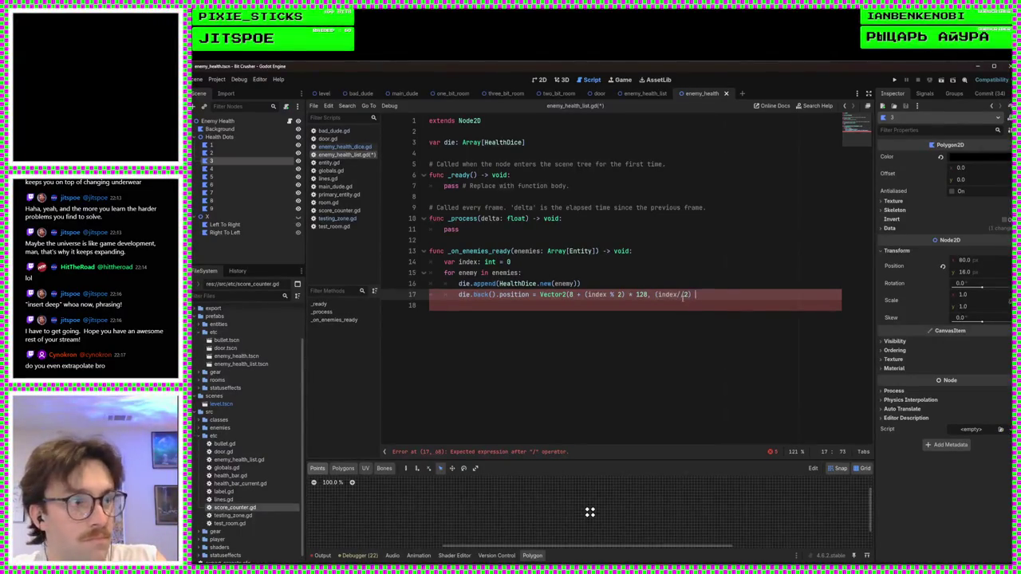
{"action": "type", "text": "128)"}
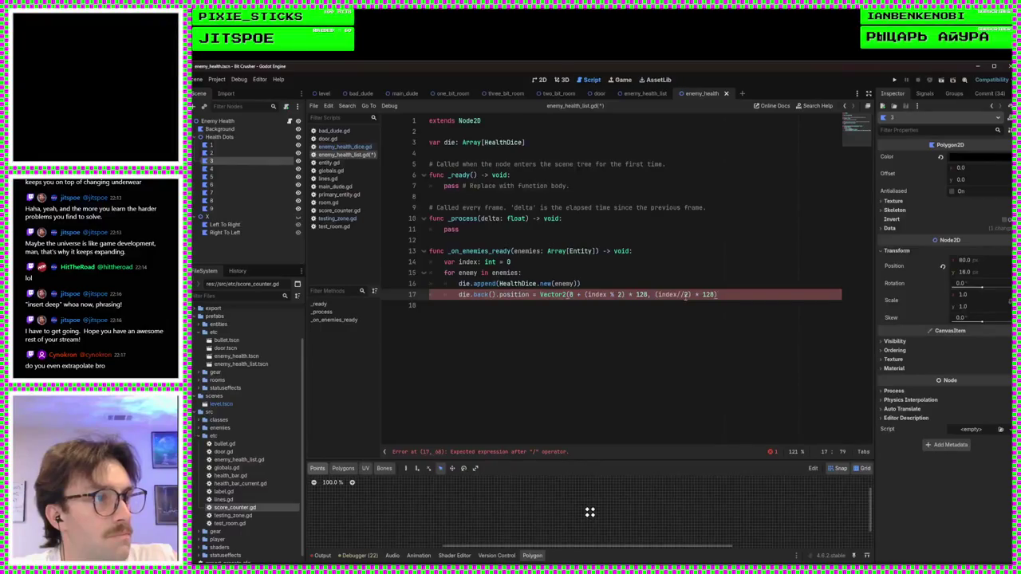
{"action": "key", "text": "BackSpace"}
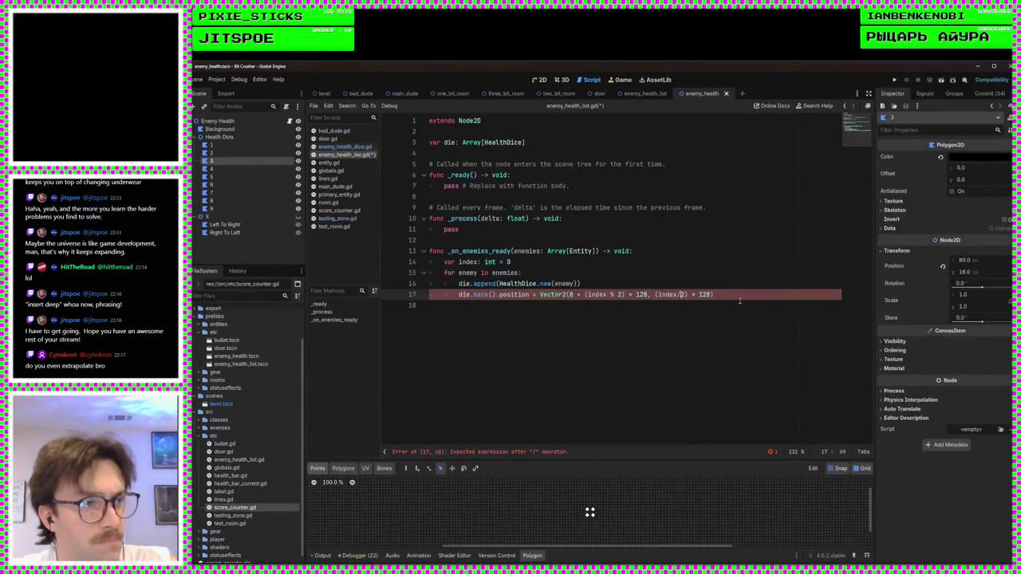
{"action": "key", "text": "ctrl+s"}
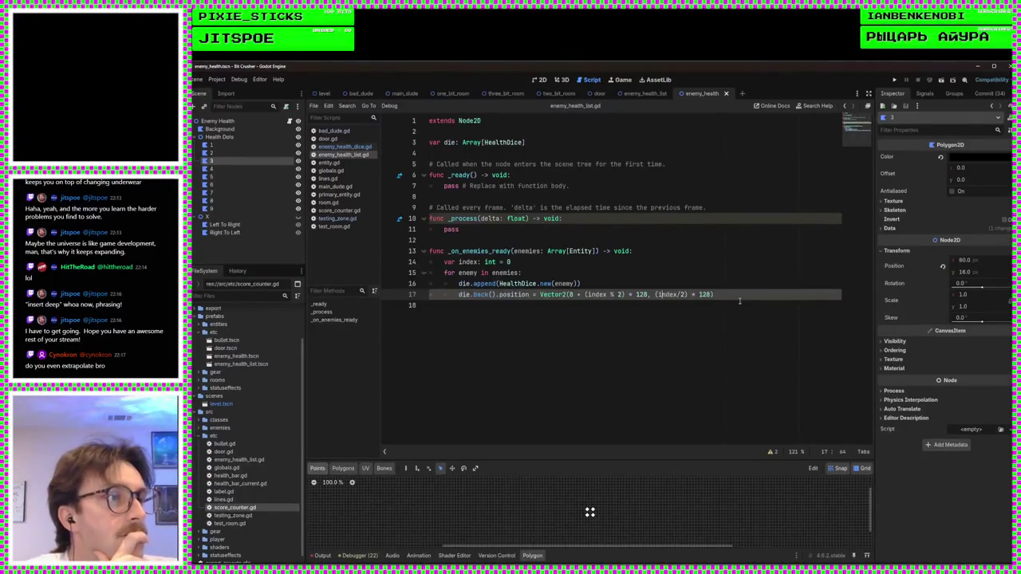
Step: Remove the attempted floor from the row term, save, and add a blank line below
{"action": "type", "text": "floor"}
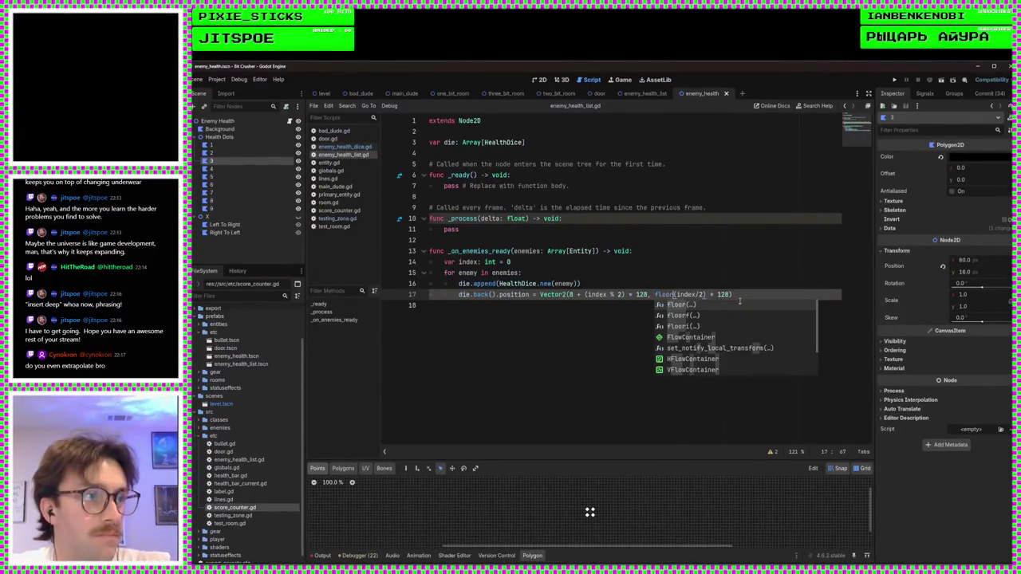
{"action": "key", "text": "Escape"}
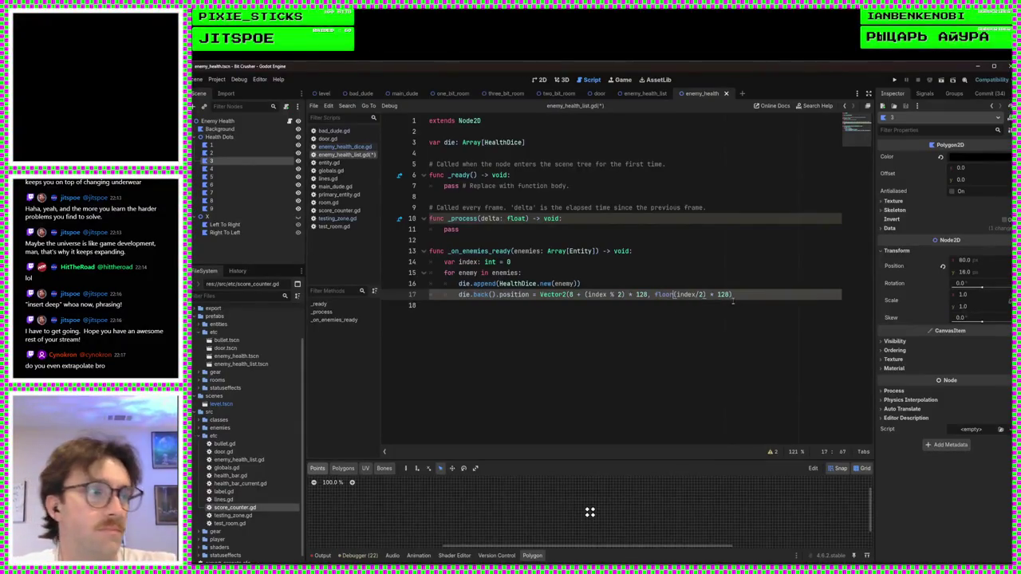
{"action": "left_click", "coordinate": [717, 301]}
{"action": "double_click", "coordinate": [674, 294]}
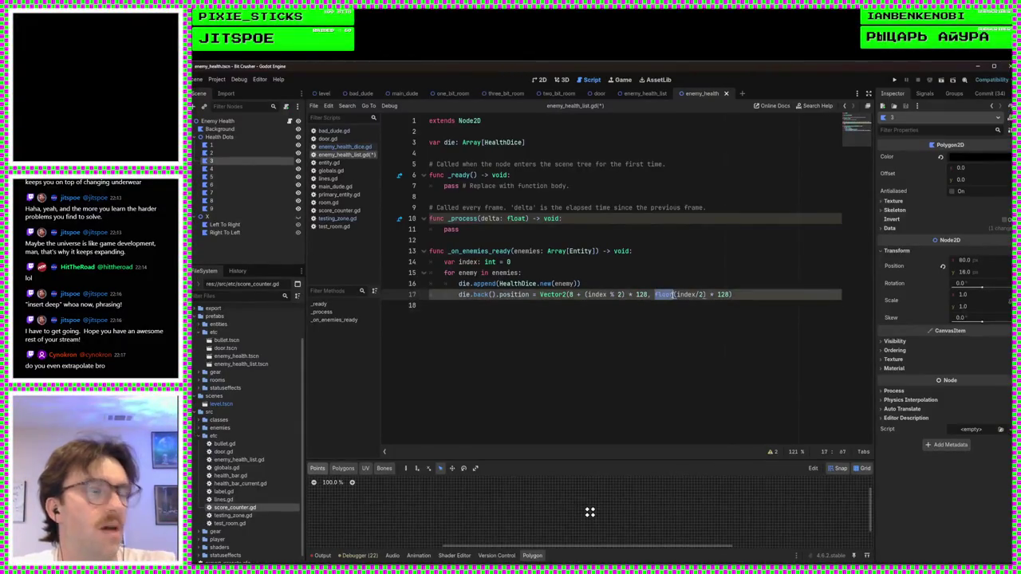
{"action": "key", "text": "BackSpace"}
{"action": "key", "text": "ctrl+s"}
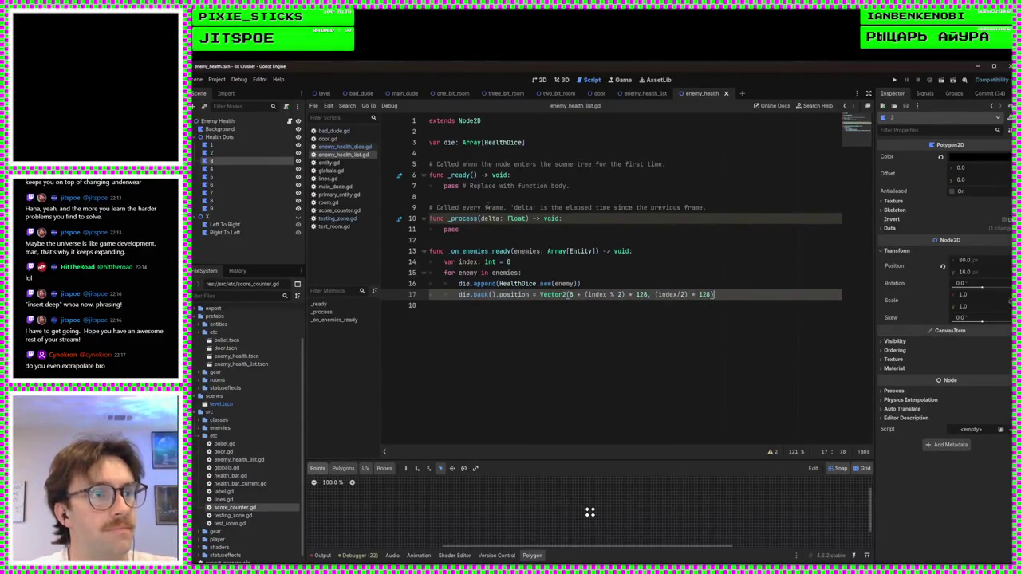
{"action": "left_click", "coordinate": [568, 314]}
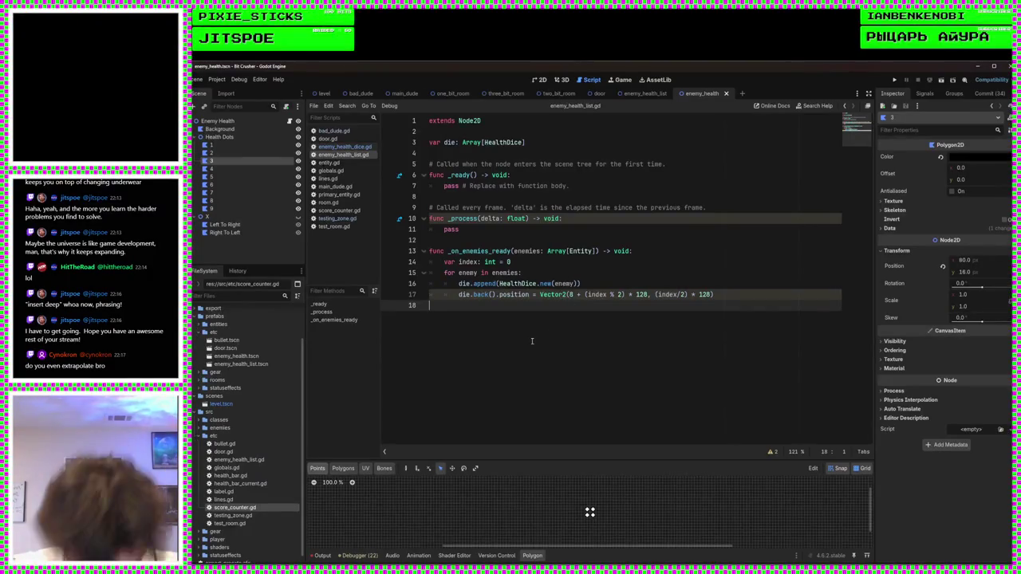
{"action": "key", "text": "Return"}
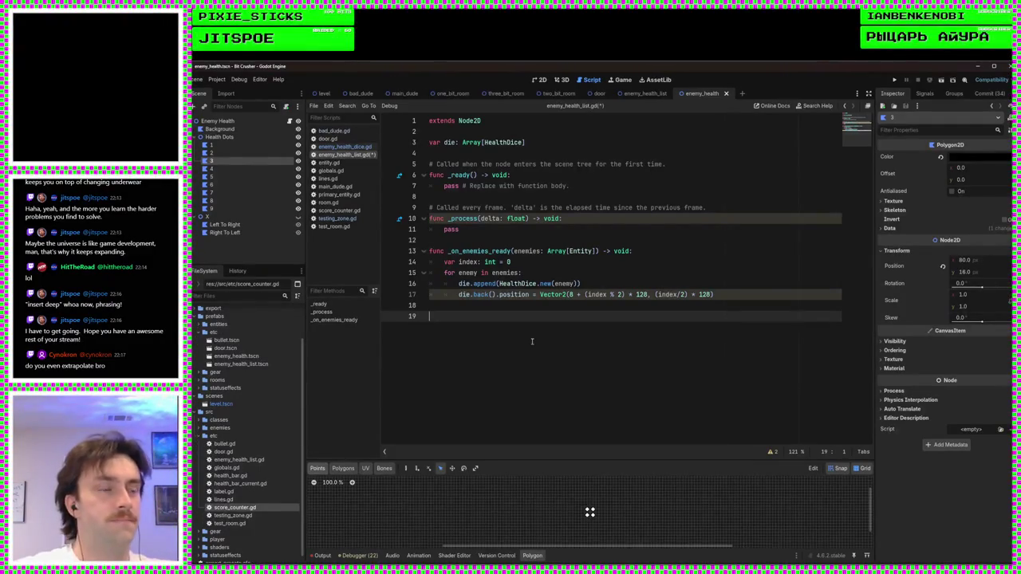
Step: Write the 'func _on_new_room() -> void:' header and begin a while die.is_empty() loop
{"action": "type", "text": "func "}
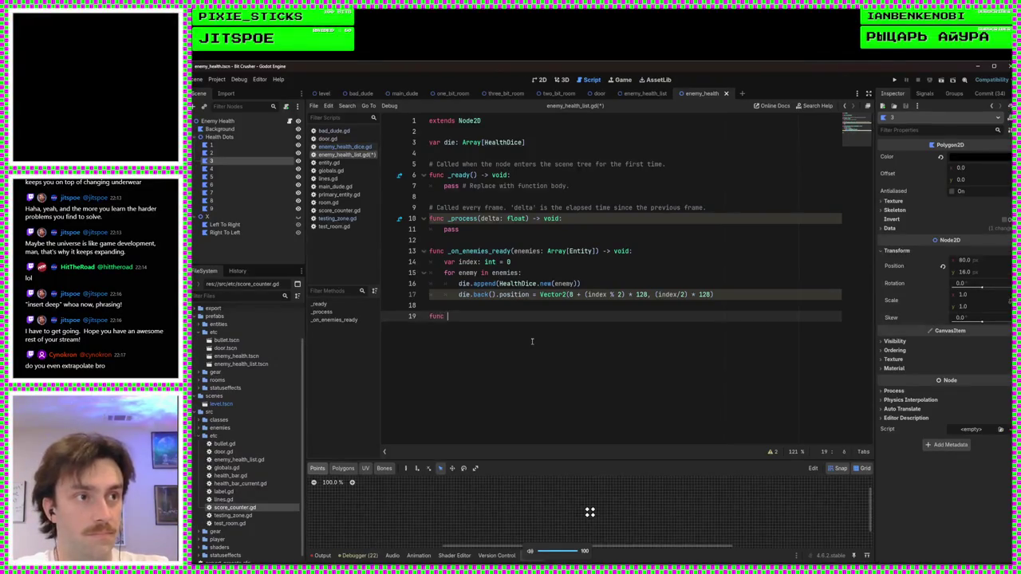
{"action": "type", "text": "_on"}
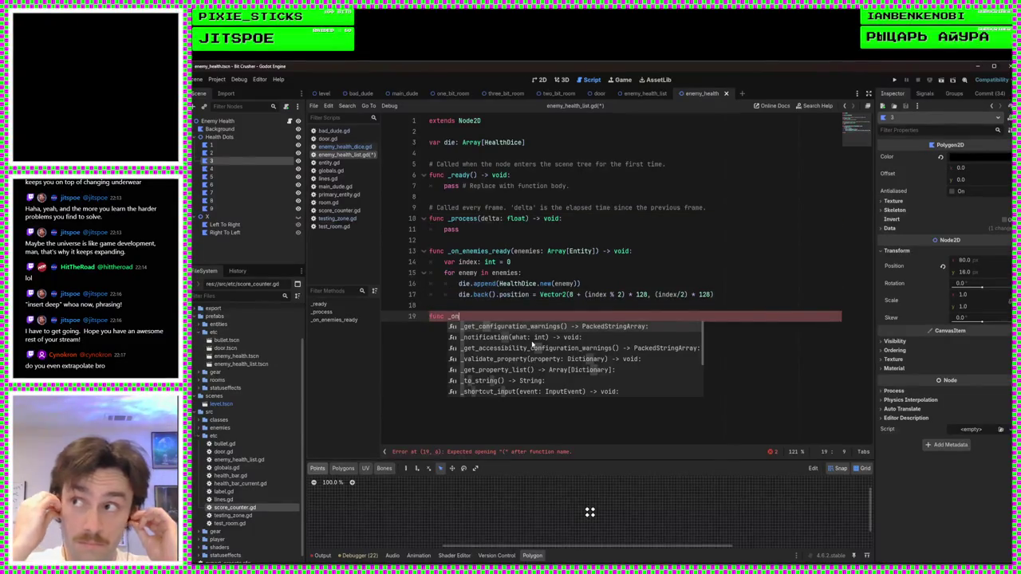
{"action": "type", "text": "_"}
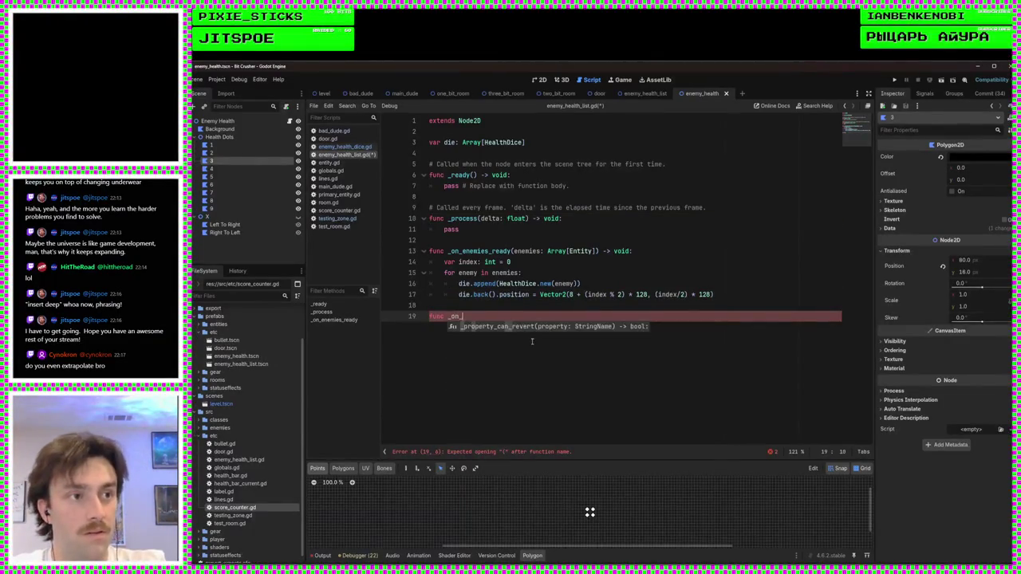
{"action": "type", "text": "new_room"}
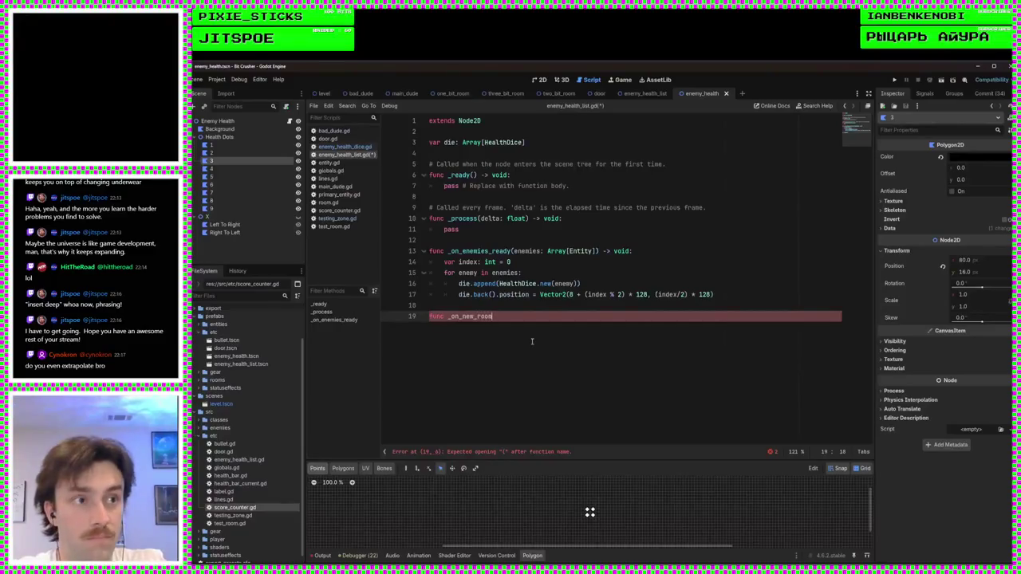
{"action": "type", "text": "() ->"}
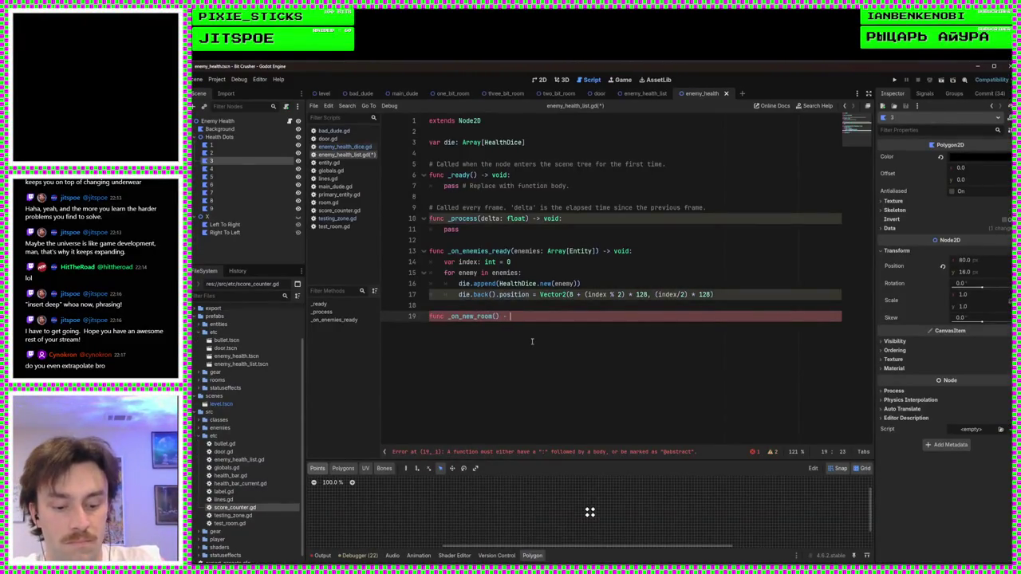
{"action": "key", "text": "BackSpace"}
{"action": "type", "text": "> void:"}
{"action": "key", "text": "Return"}
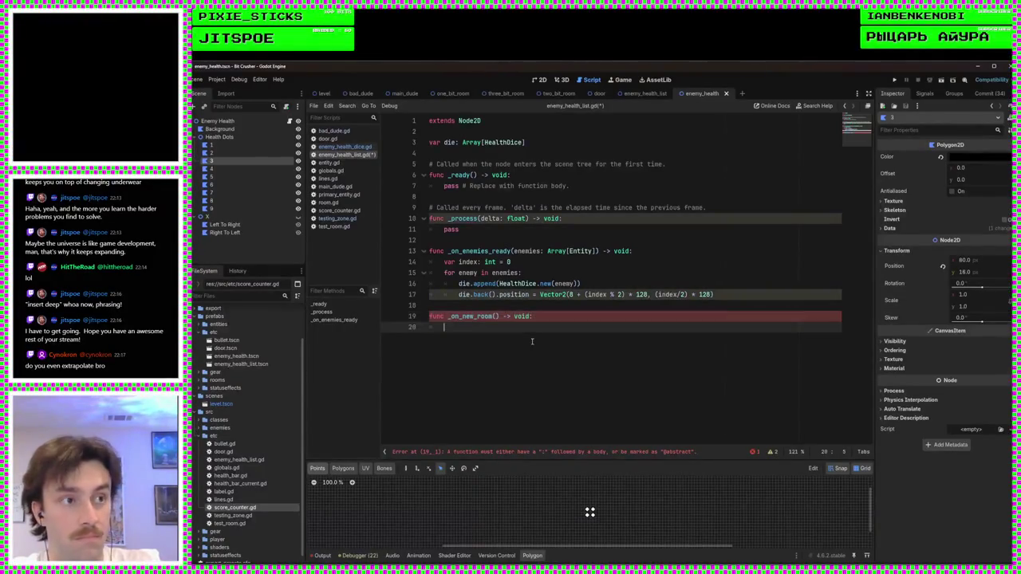
{"action": "type", "text": "while "}
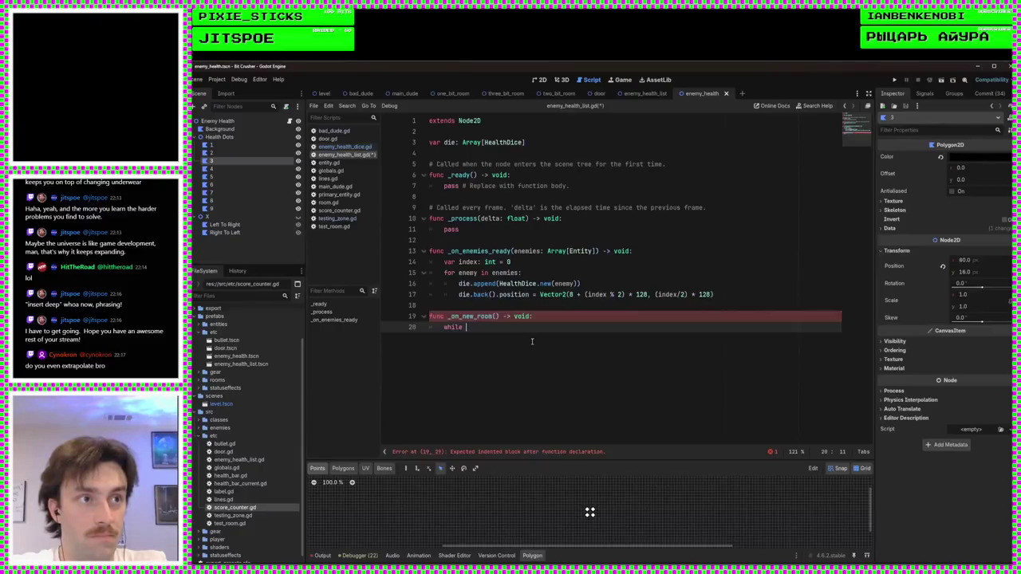
{"action": "type", "text": "di"}
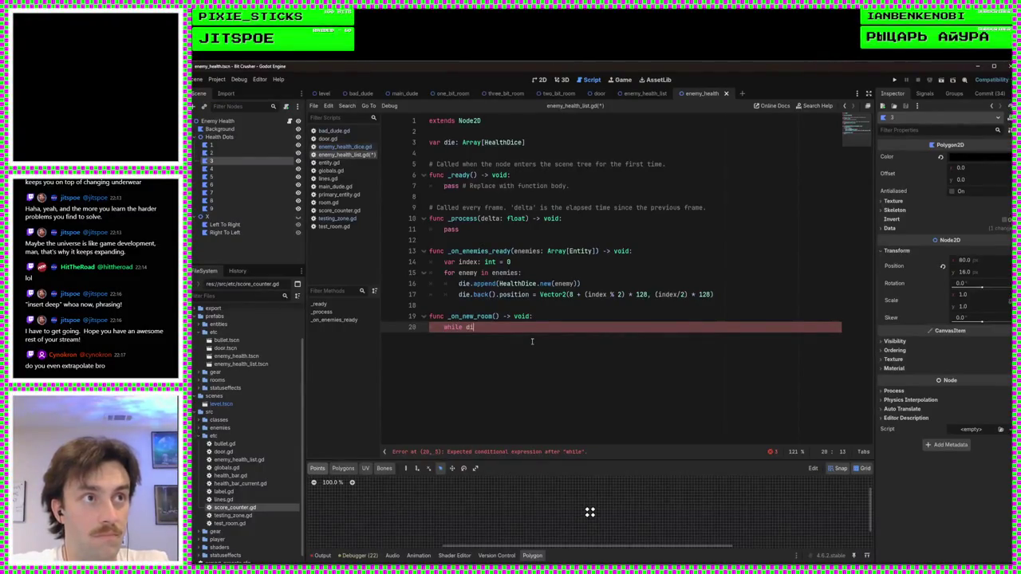
{"action": "type", "text": "e.is_e"}
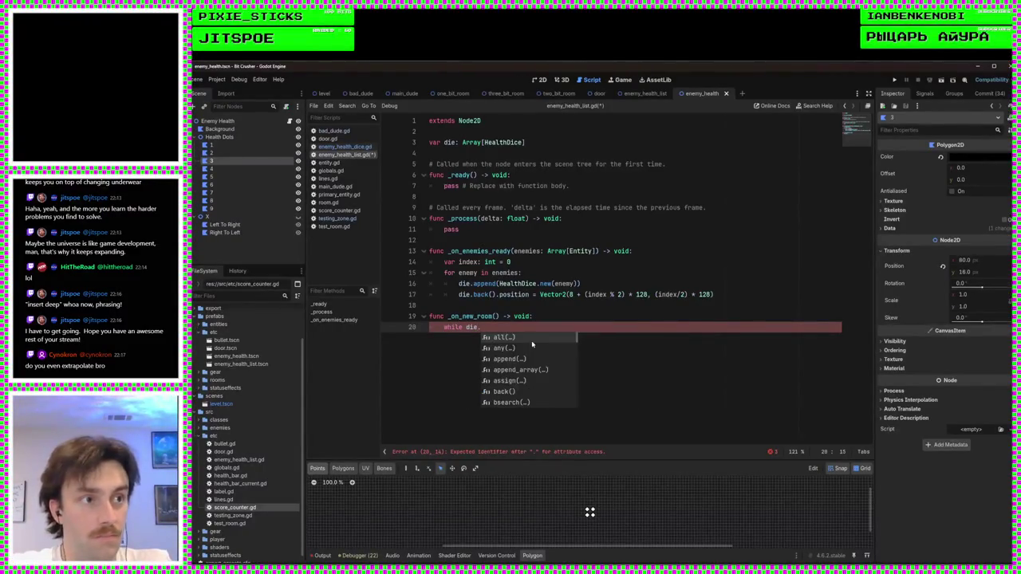
{"action": "key", "text": "Return"}
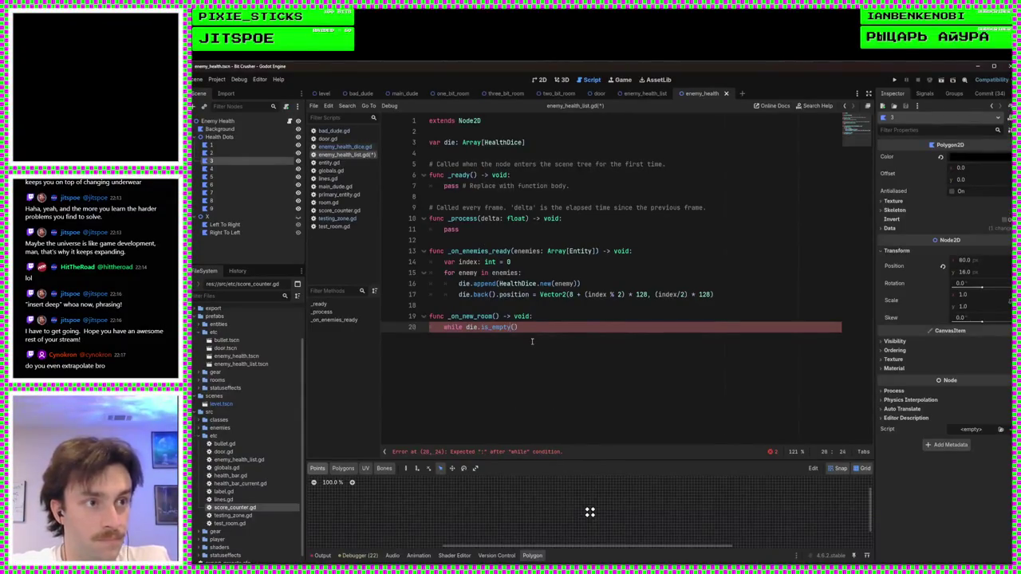
Step: Negate the condition to 'while not die.is_empty():', call die.pop_back() inside, and save
{"action": "type", "text": "not"}
{"action": "key", "text": "Right"}
{"action": "key", "text": "Right"}
{"action": "key", "text": "Right"}
{"action": "key", "text": "End"}
{"action": "type", "text": ":"}
{"action": "key", "text": "Return"}
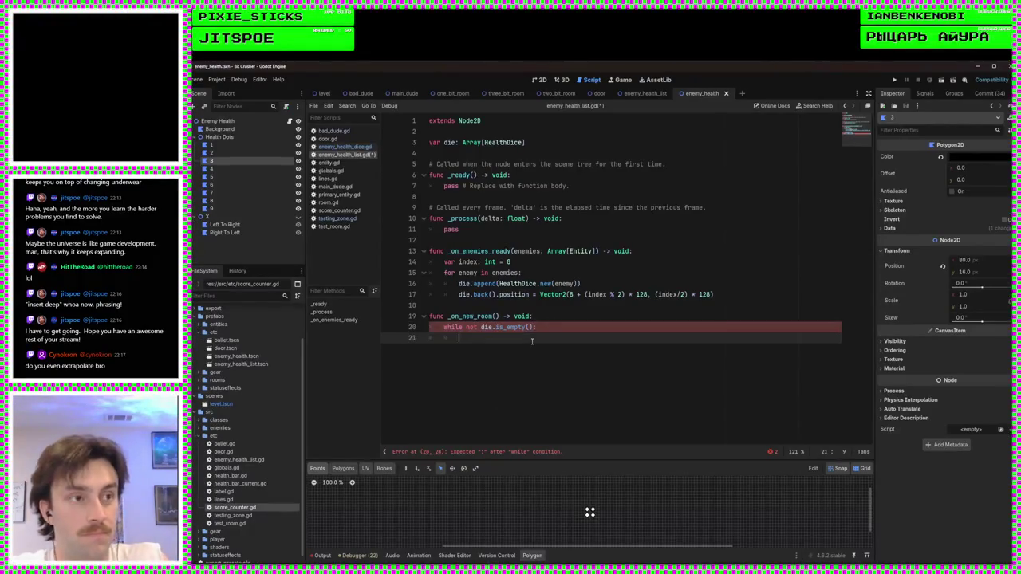
{"action": "type", "text": "die.pop"}
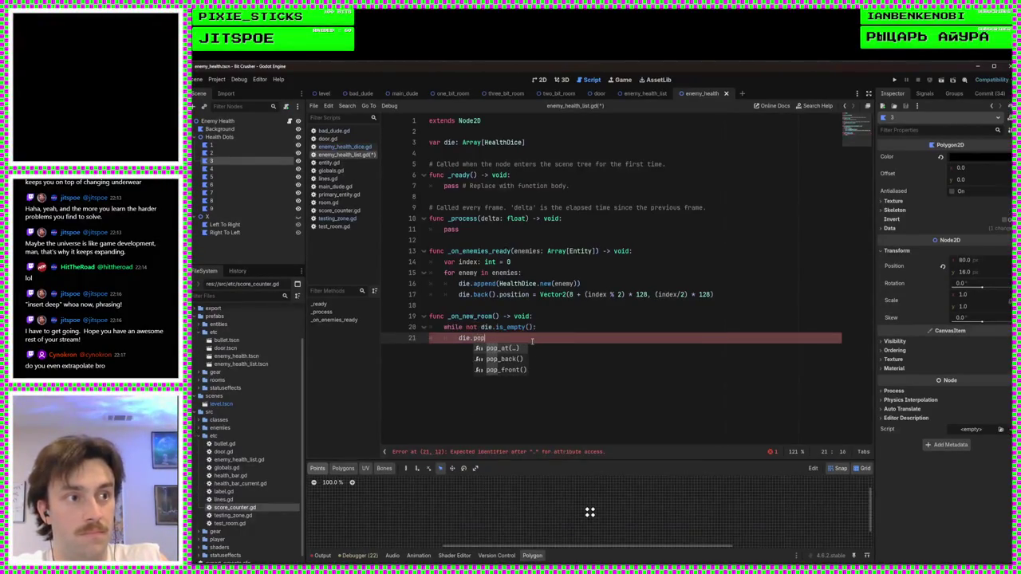
{"action": "key", "text": "Down"}
{"action": "key", "text": "Return"}
{"action": "key", "text": "ctrl+s"}
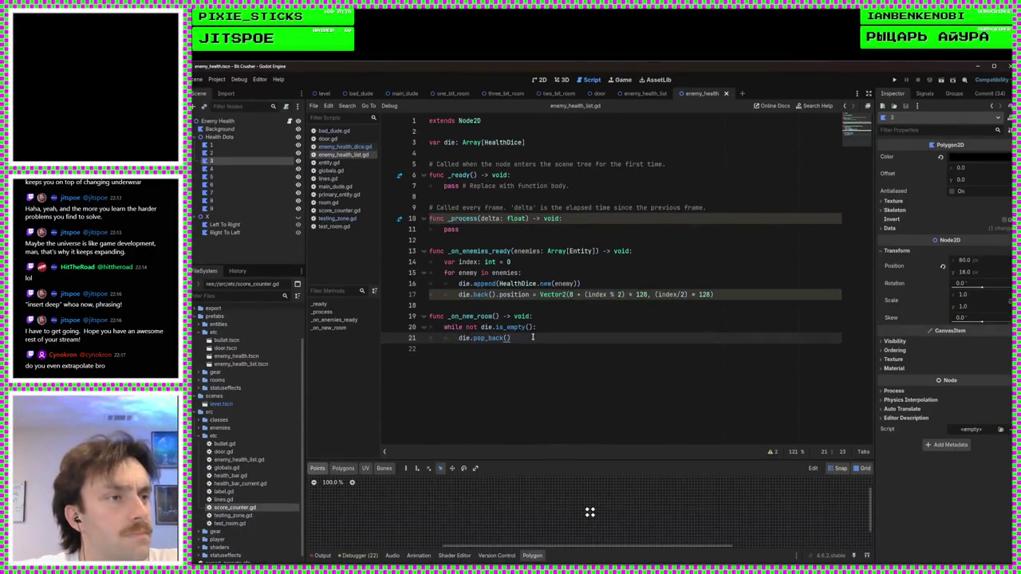
{"action": "left_click", "coordinate": [560, 313]}
{"action": "left_click", "coordinate": [560, 308]}
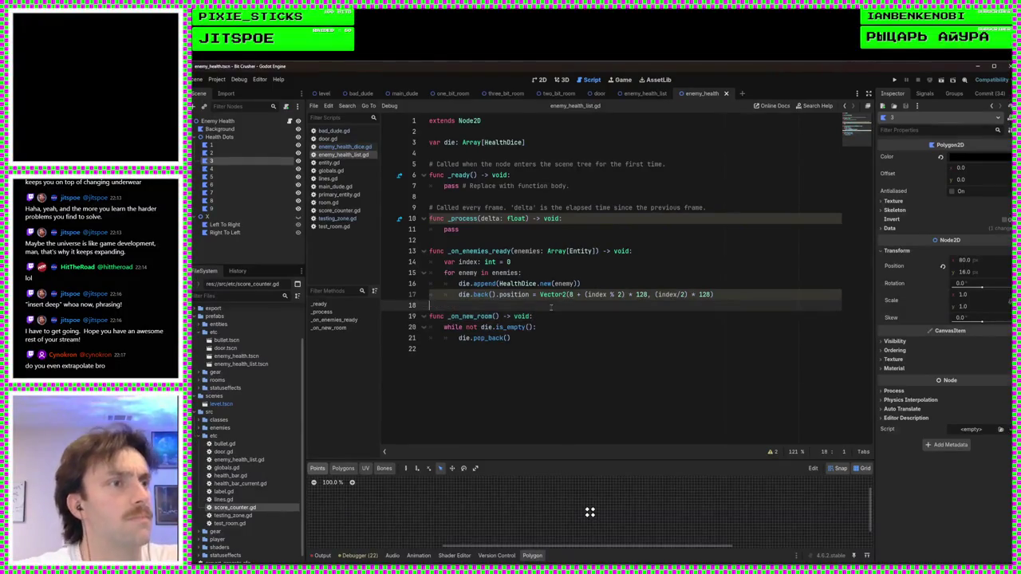
{"action": "left_click", "coordinate": [638, 93]}
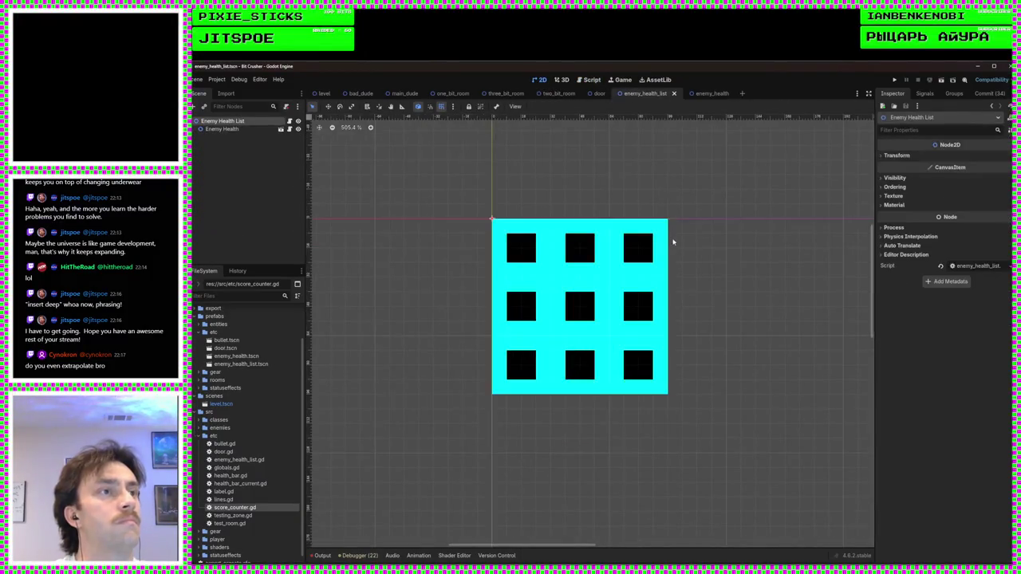
Step: Delete the Enemy Health child node, leaving only Enemy Health List, and save
{"action": "scroll", "coordinate": [675, 279], "scroll_direction": "down", "scroll_amount": 3}
{"action": "scroll", "coordinate": [426, 234], "scroll_direction": "down", "scroll_amount": 2}
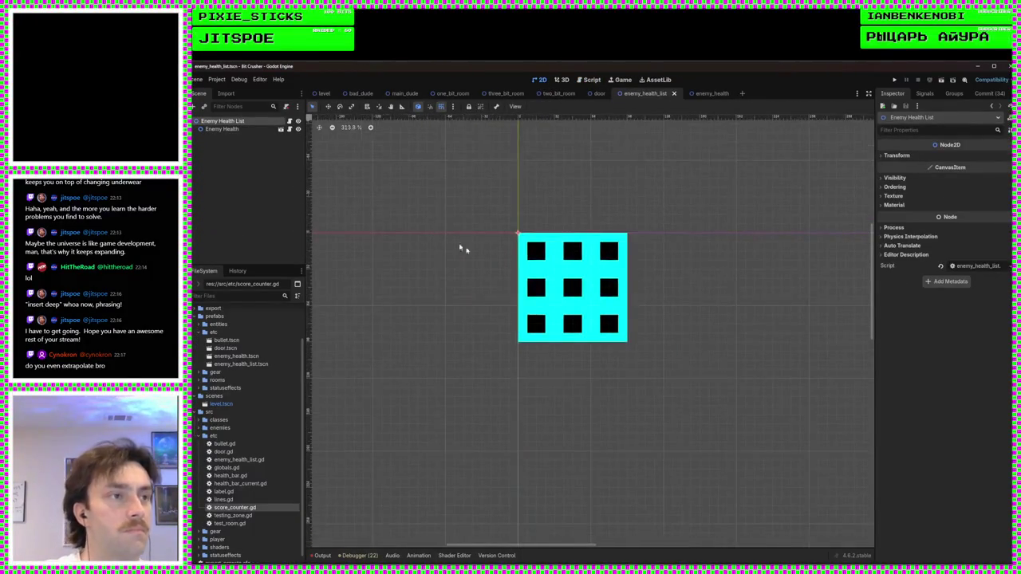
{"action": "left_click", "coordinate": [245, 137]}
{"action": "left_click", "coordinate": [239, 130]}
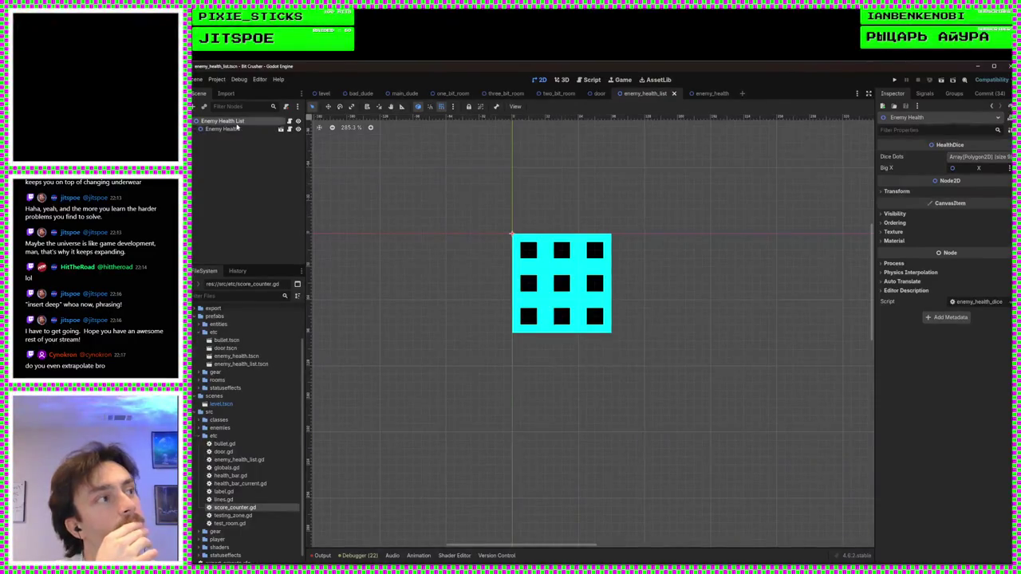
{"action": "right_click", "coordinate": [239, 131]}
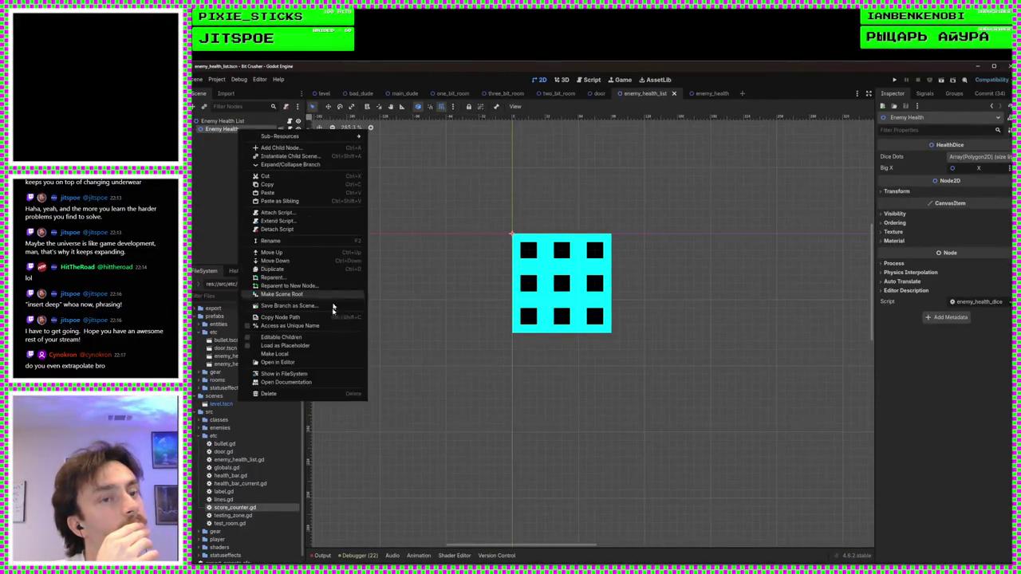
{"action": "left_click", "coordinate": [305, 396]}
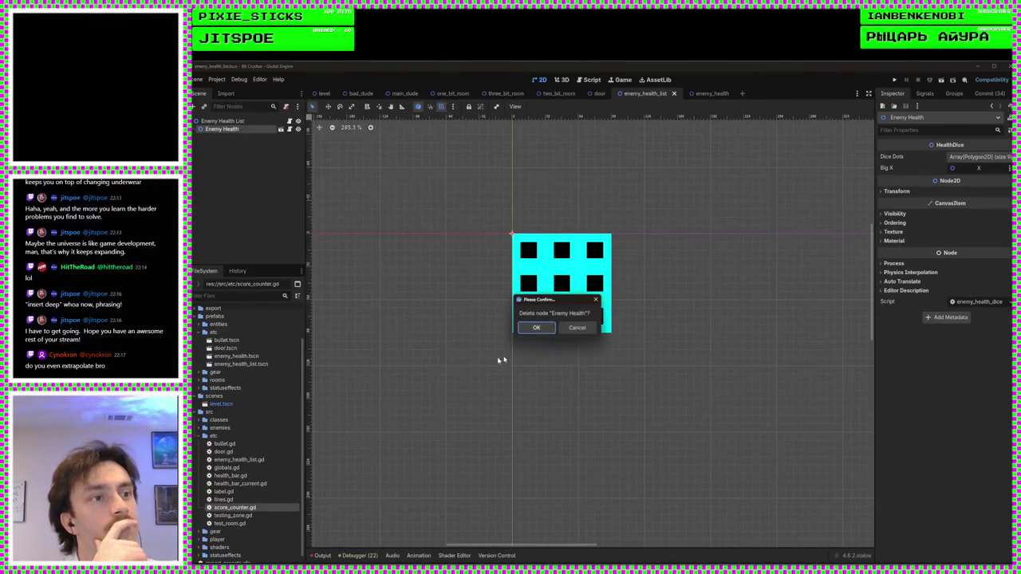
{"action": "left_click", "coordinate": [546, 328]}
{"action": "left_click", "coordinate": [239, 121]}
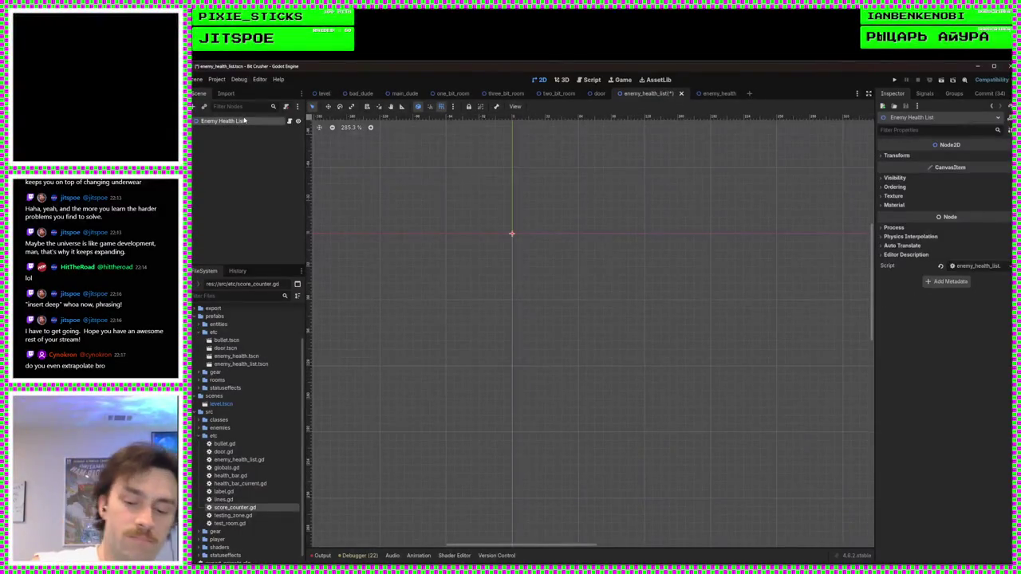
{"action": "key", "text": "ctrl+s"}
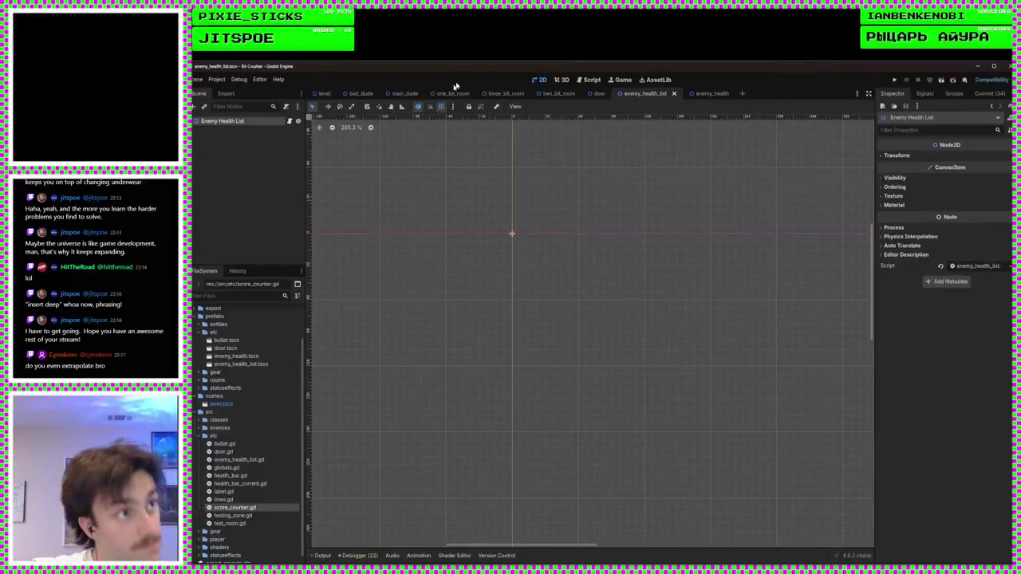
Step: Glance at the enemy_health scene, then re-save the enemy_health_list scene
{"action": "mouse_move", "coordinate": [703, 99]}
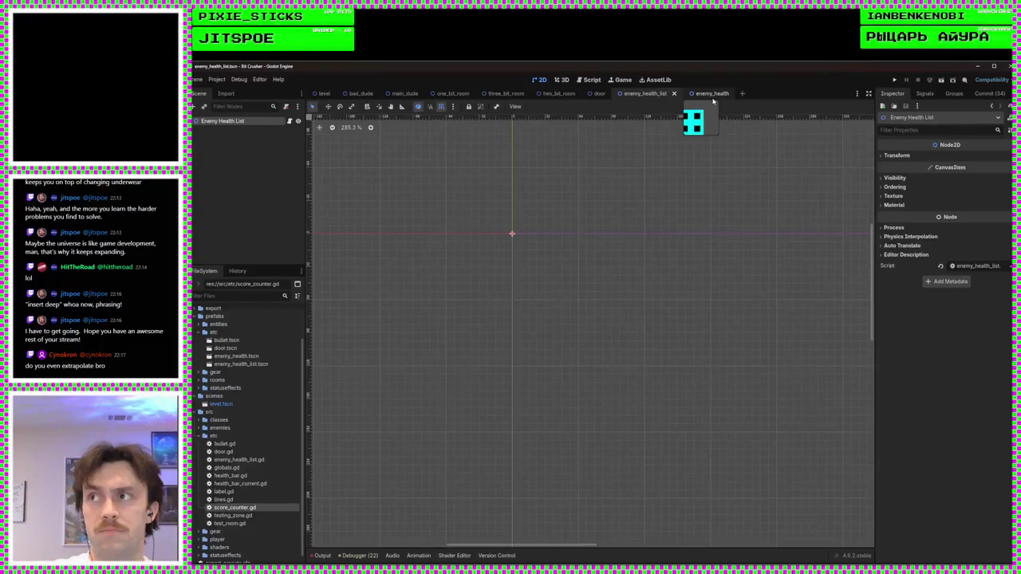
{"action": "left_click", "coordinate": [713, 101]}
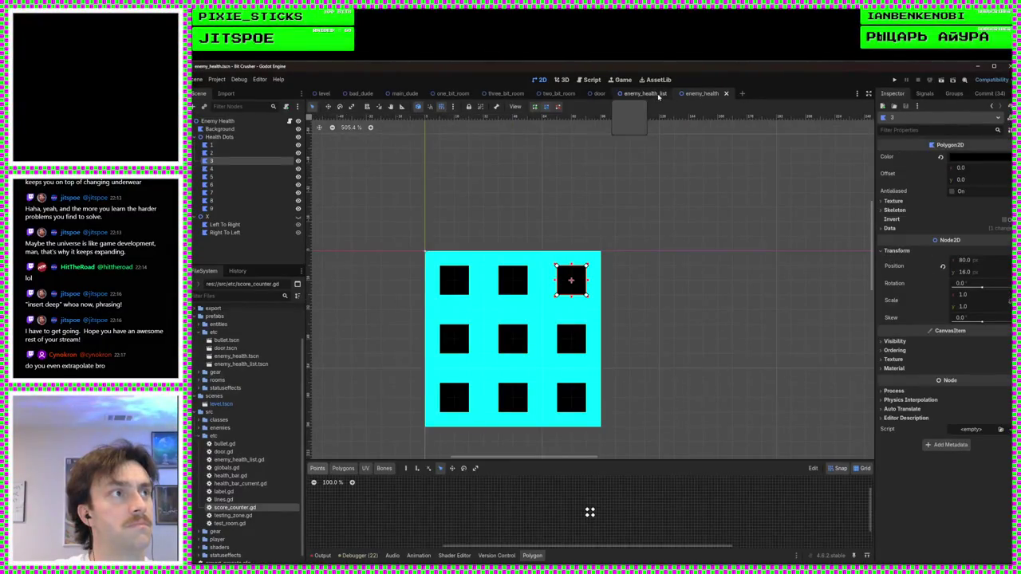
{"action": "left_click", "coordinate": [662, 98]}
{"action": "key", "text": "ctrl+s"}
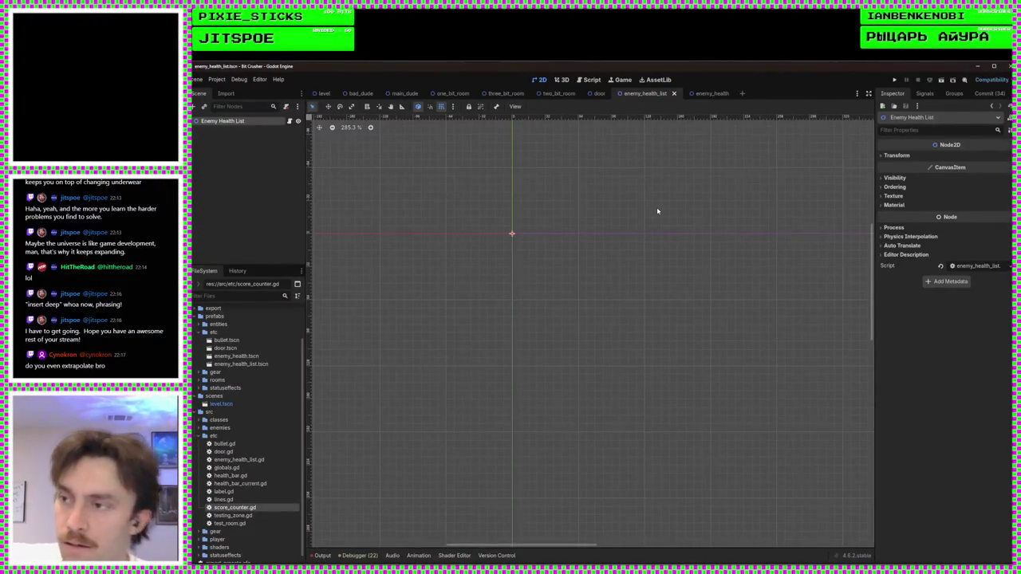
{"action": "left_click", "coordinate": [591, 80]}
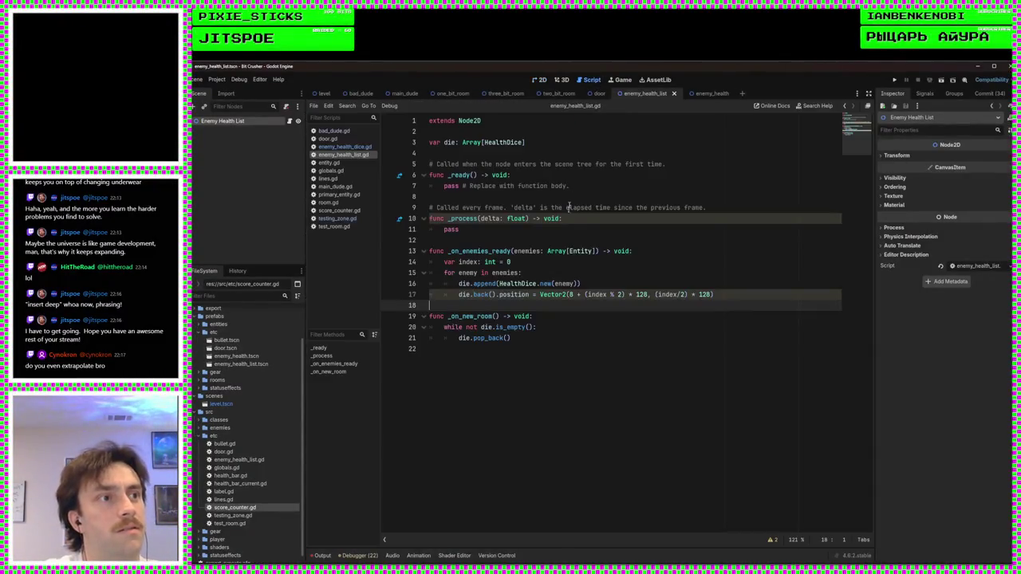
Step: Append .queue_free() to die.pop_back() on line 21
{"action": "left_click", "coordinate": [516, 355]}
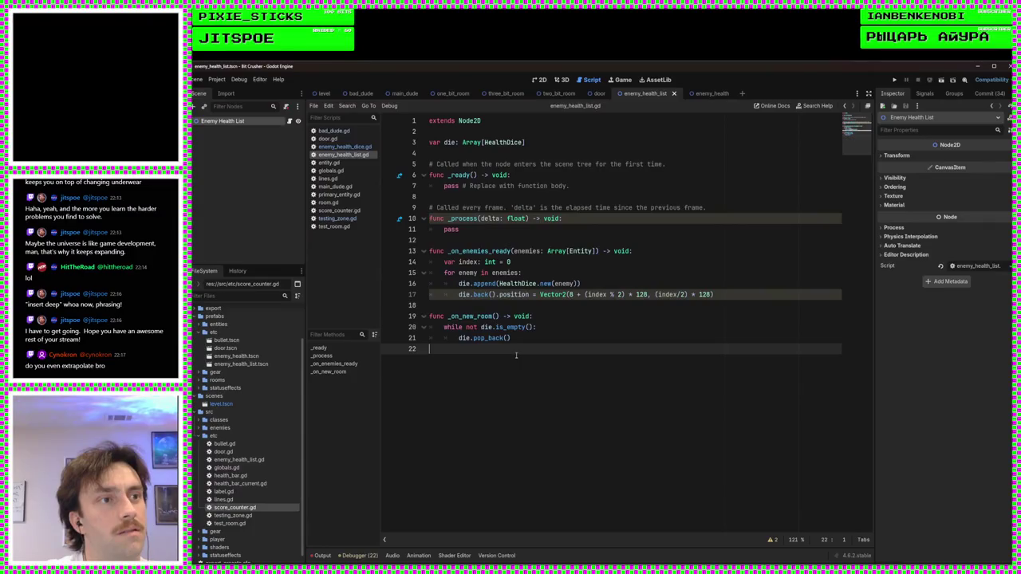
{"action": "left_click", "coordinate": [667, 245]}
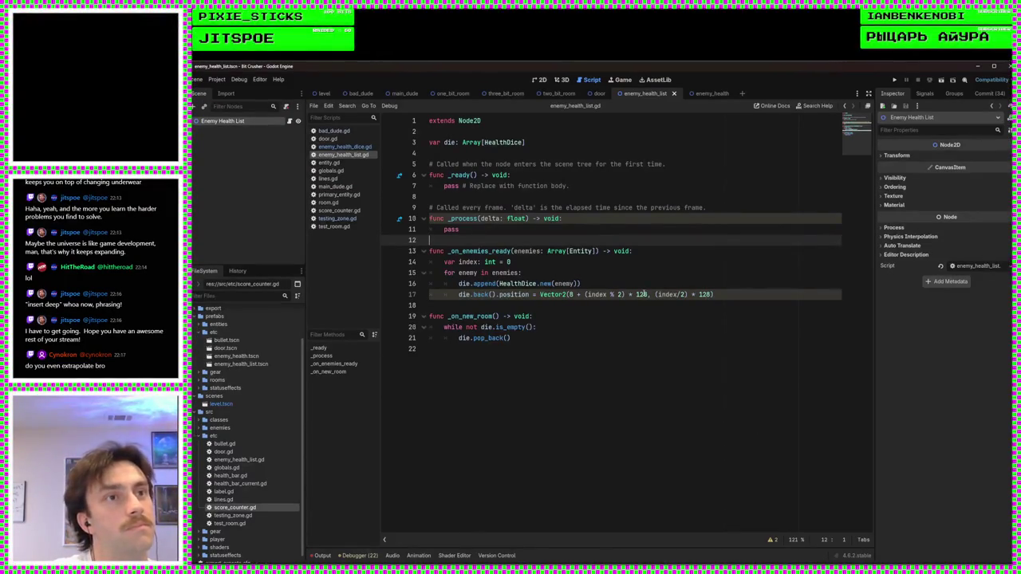
{"action": "left_click", "coordinate": [602, 361]}
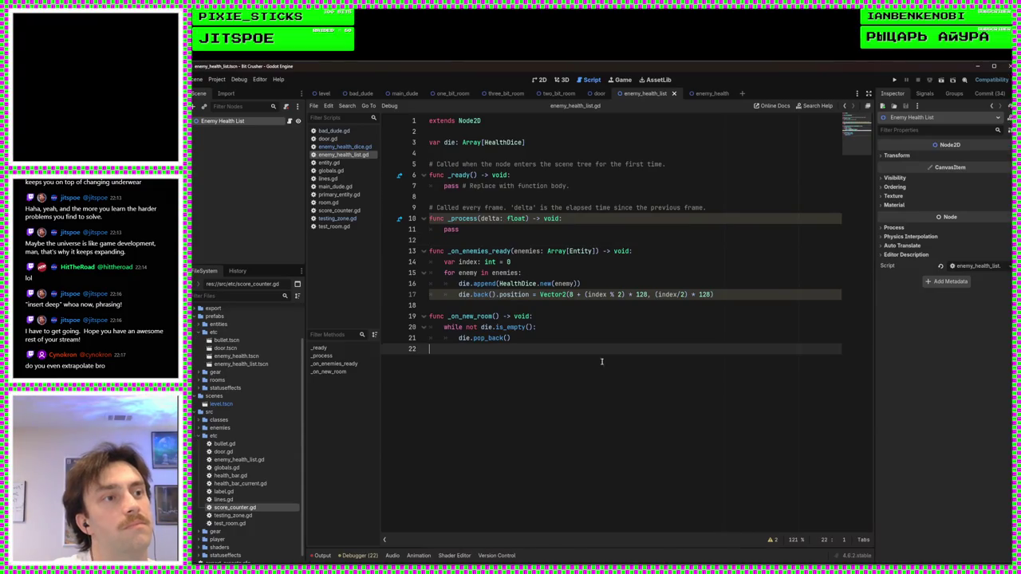
{"action": "left_click", "coordinate": [553, 325]}
{"action": "key", "text": "Down"}
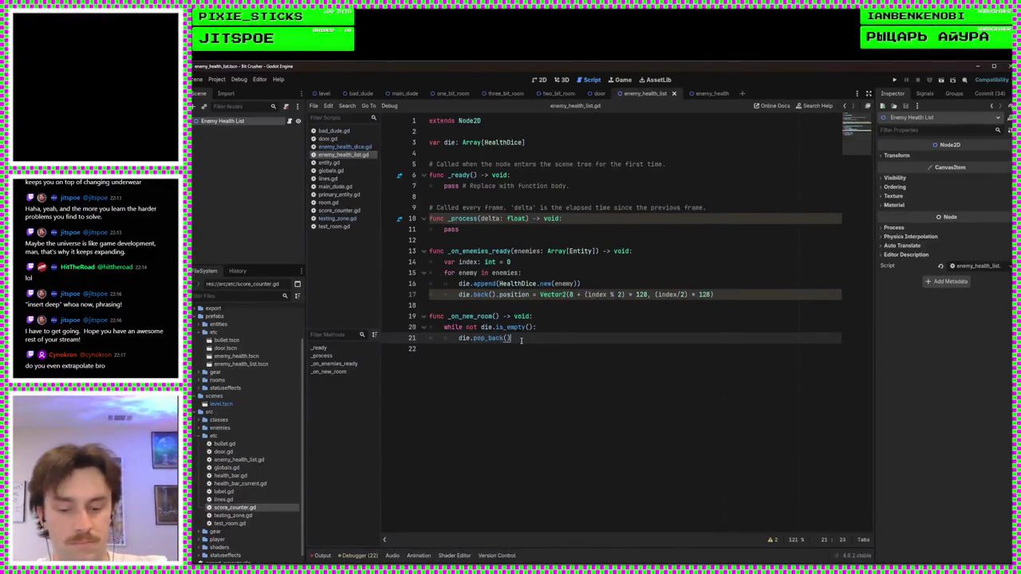
{"action": "type", "text": ".que"}
{"action": "key", "text": "Down"}
{"action": "key", "text": "Down"}
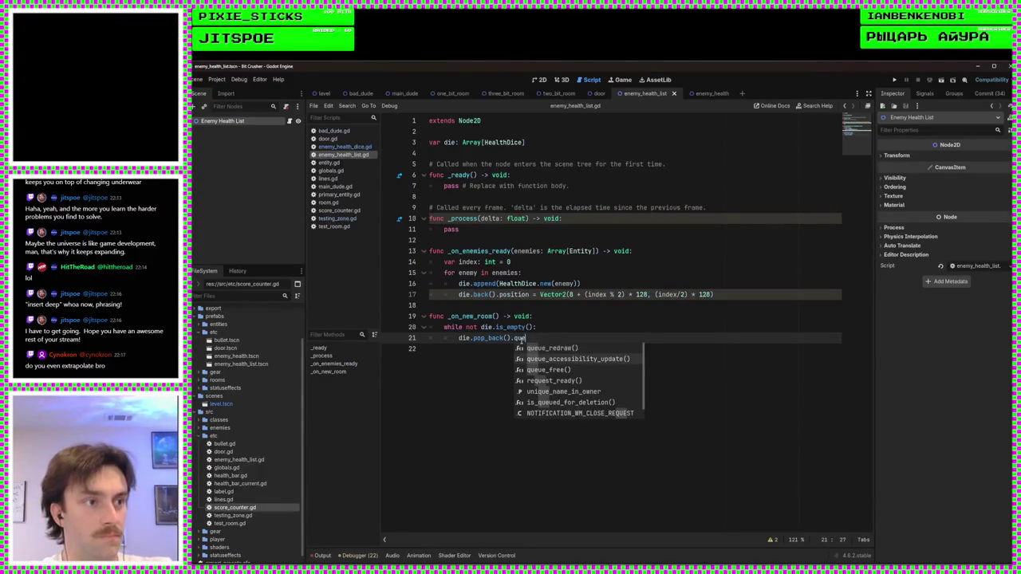
{"action": "key", "text": "Return"}
{"action": "key", "text": "Down"}
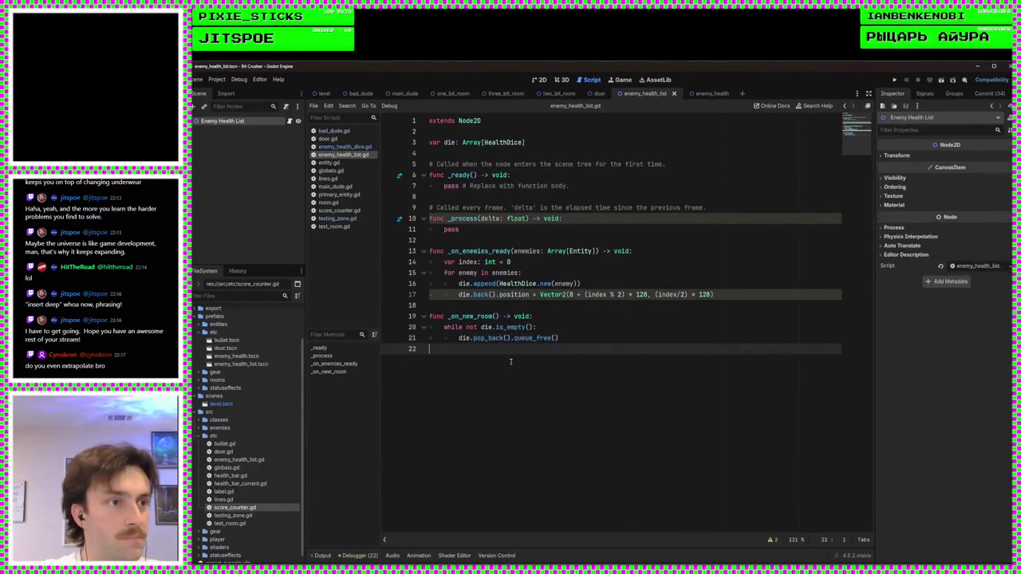
Step: Select line 21's text and pick score_counter.gd in the FileSystem dock
{"action": "left_click", "coordinate": [539, 306]}
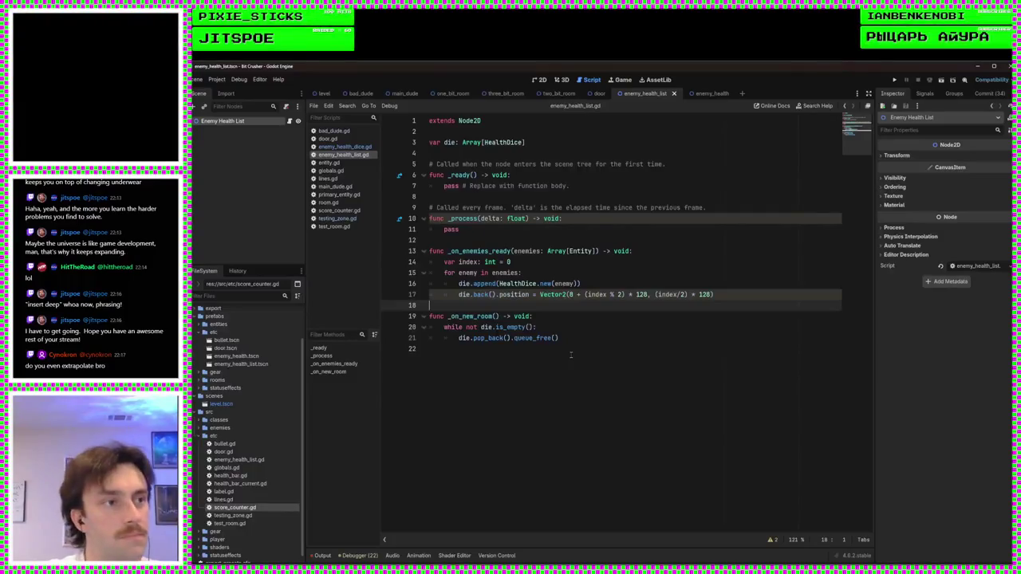
{"action": "left_click_drag", "start_coordinate": [570, 345], "coordinate": [435, 339]}
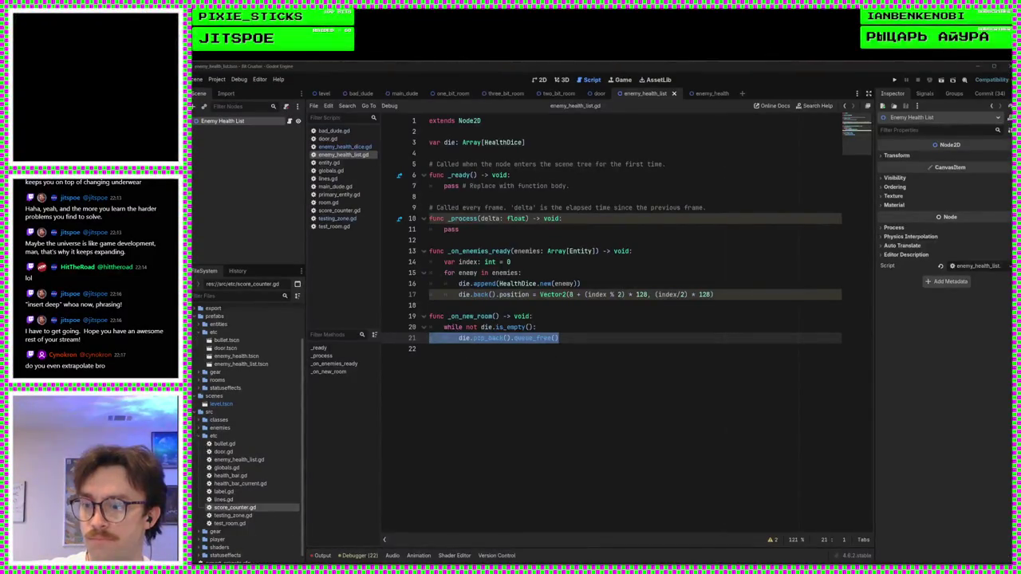
{"action": "left_click", "coordinate": [292, 505]}
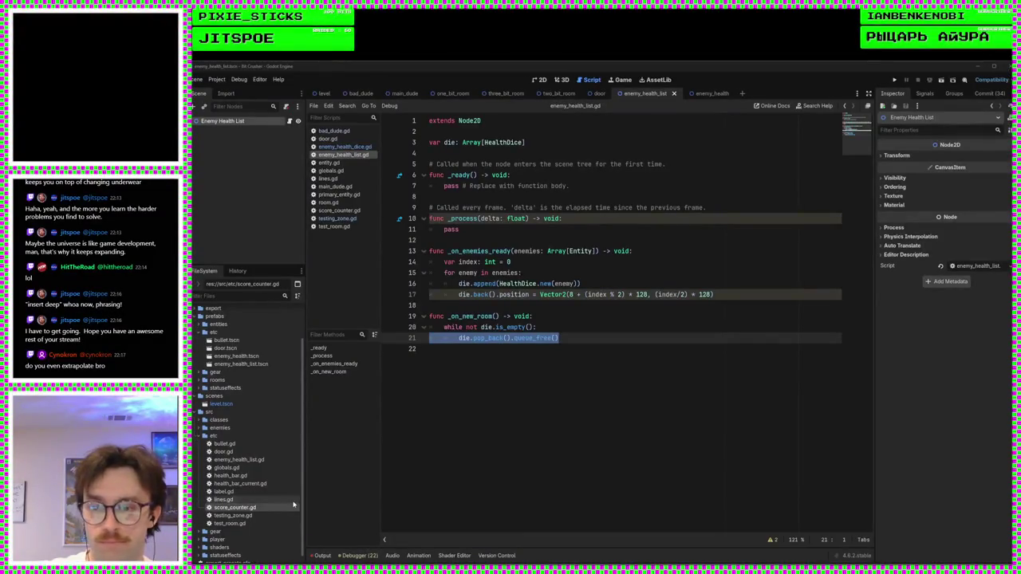
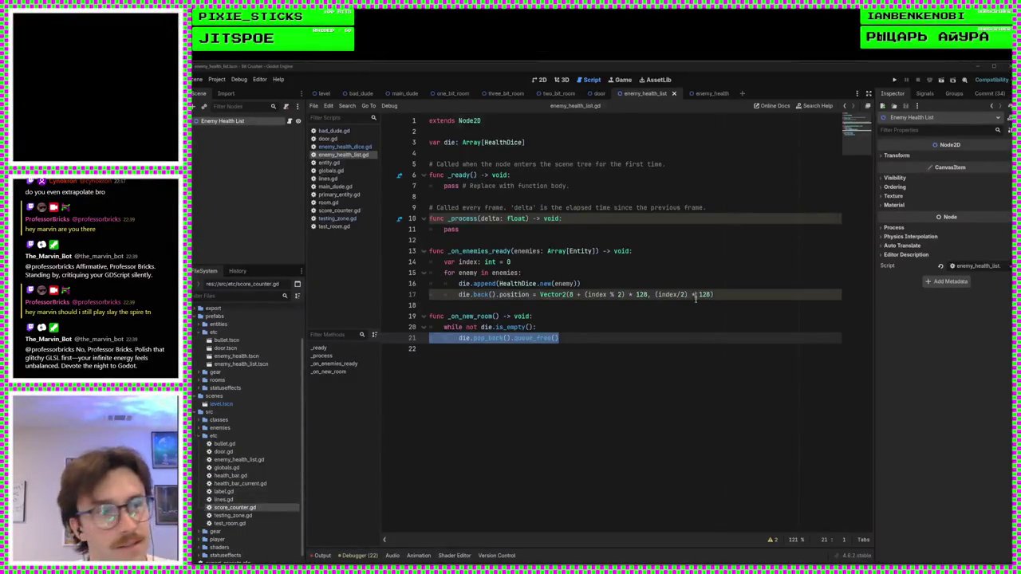
Step: Leave enemy_health_list.gd and switch to the 2D workspace showing the Enemy Health List scene
{"action": "left_click", "coordinate": [636, 352]}
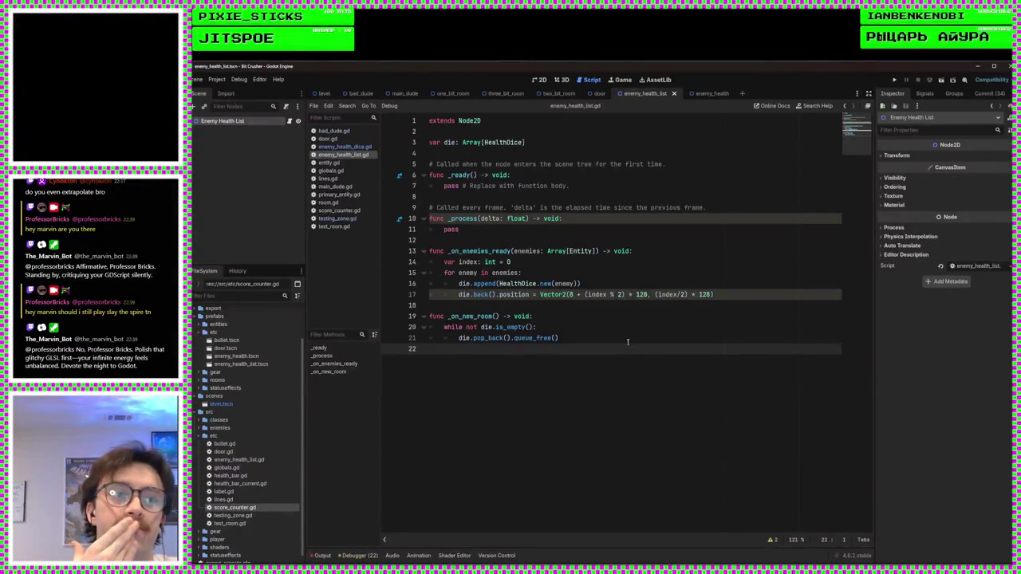
{"action": "left_click", "coordinate": [575, 307]}
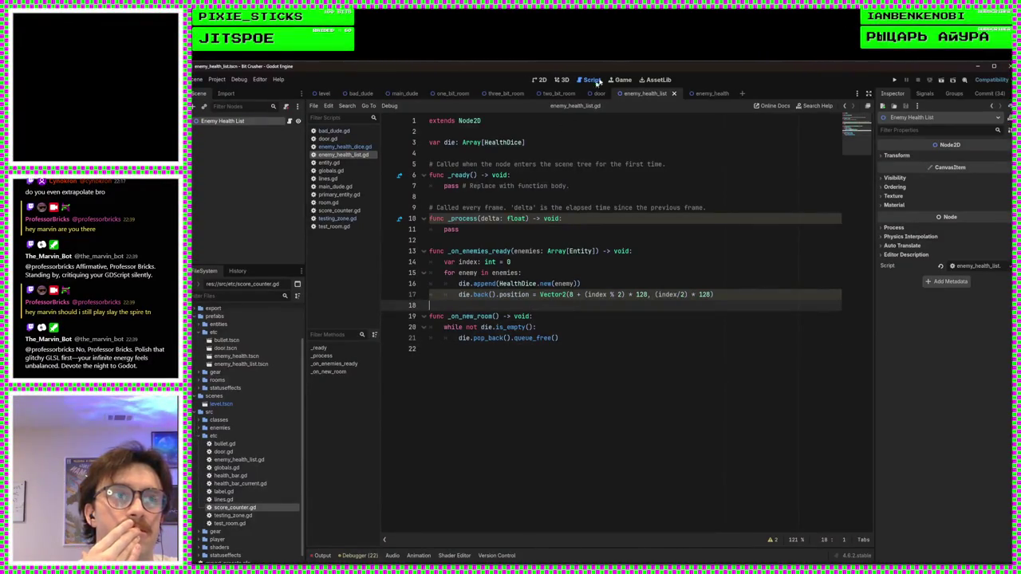
{"action": "left_click", "coordinate": [541, 80]}
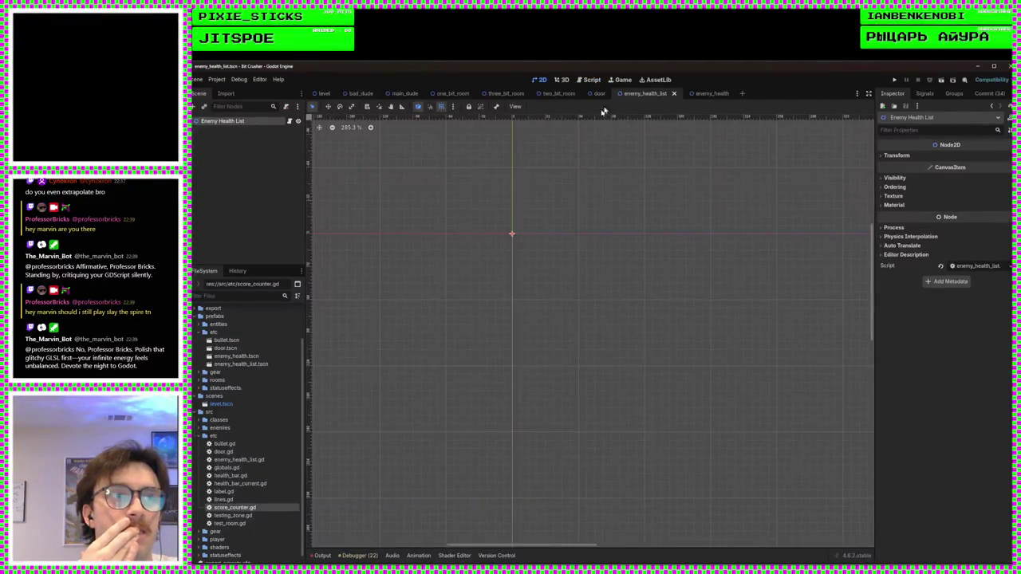
Step: In the level scene, inspect the Zone node's Defensive and Offensive Lists, then open room.gd
{"action": "left_click", "coordinate": [325, 94]}
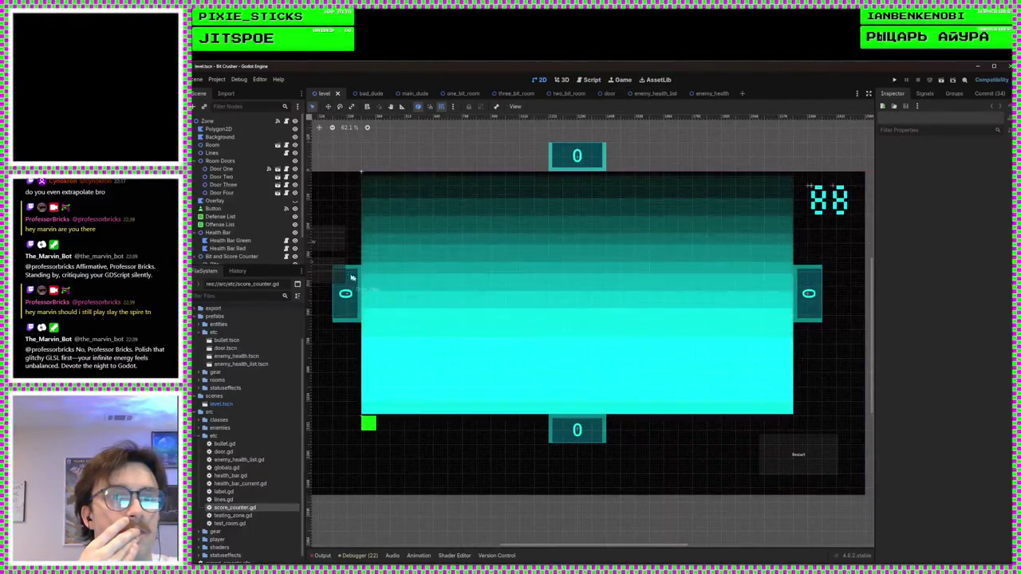
{"action": "left_click", "coordinate": [243, 256]}
{"action": "scroll", "coordinate": [247, 160], "scroll_direction": "up", "scroll_amount": 2}
{"action": "left_click", "coordinate": [207, 121]}
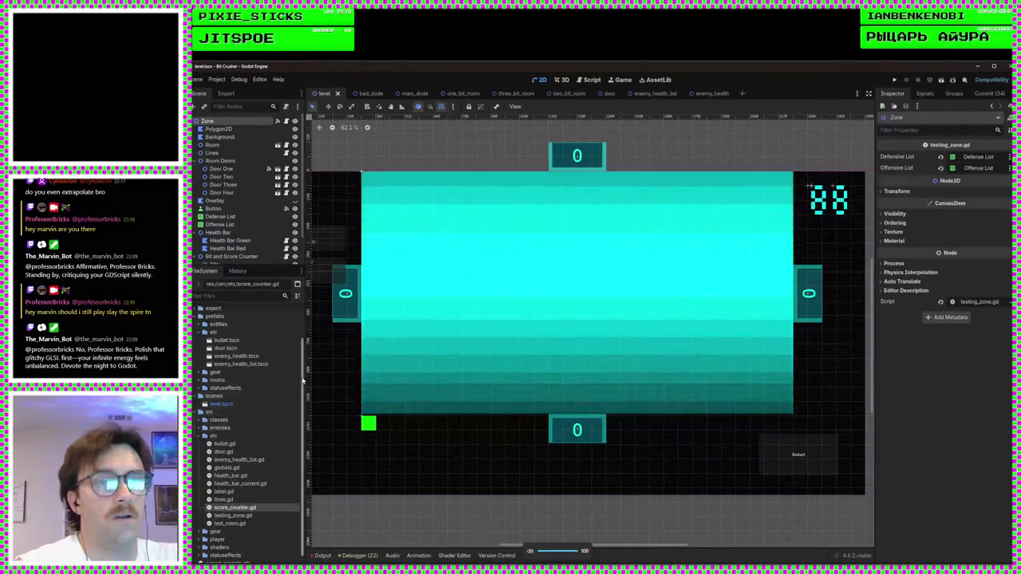
{"action": "left_click", "coordinate": [591, 80]}
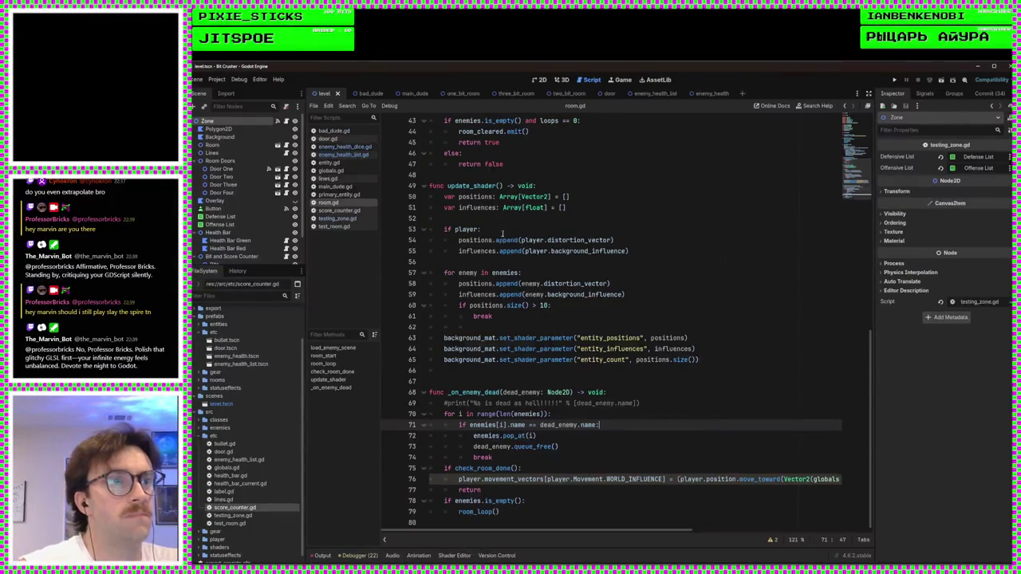
Step: Delete the extra blank line between update_shader and _on_enemy_dead in room.gd
{"action": "scroll", "coordinate": [501, 232], "scroll_direction": "up", "scroll_amount": 15}
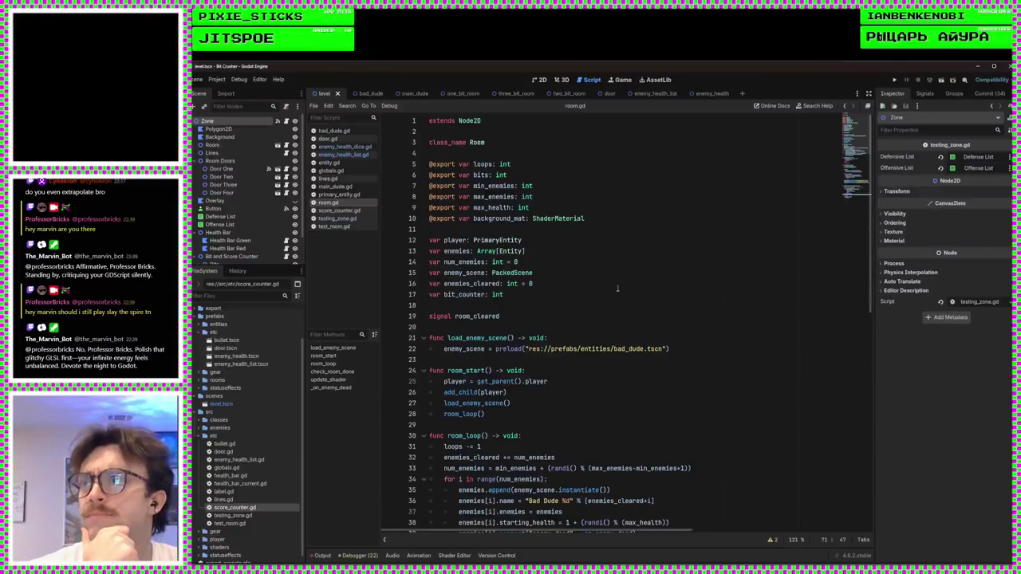
{"action": "left_click", "coordinate": [596, 306]}
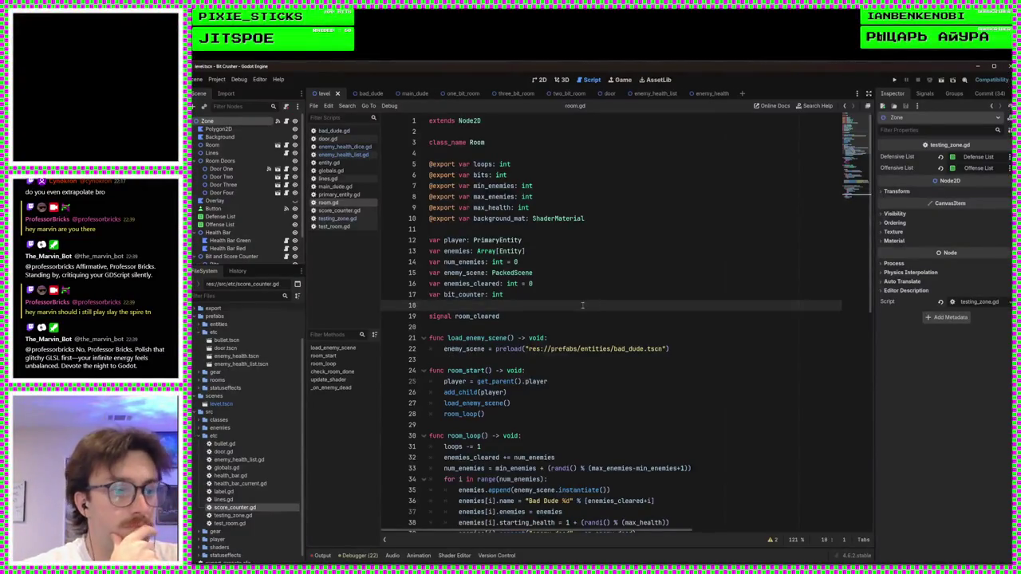
{"action": "scroll", "coordinate": [583, 306], "scroll_direction": "down", "scroll_amount": 14}
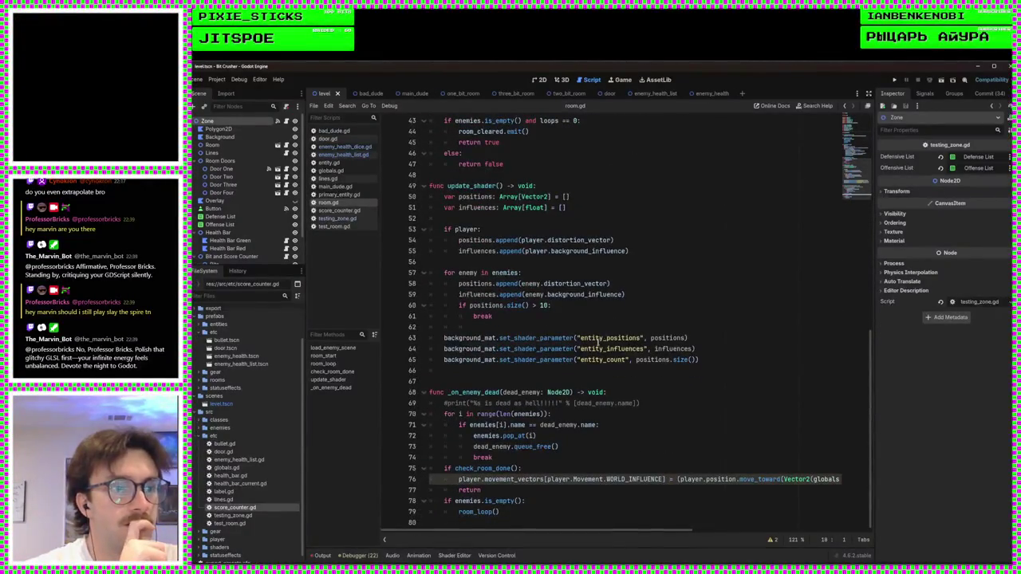
{"action": "left_click", "coordinate": [549, 380]}
{"action": "left_click", "coordinate": [530, 369]}
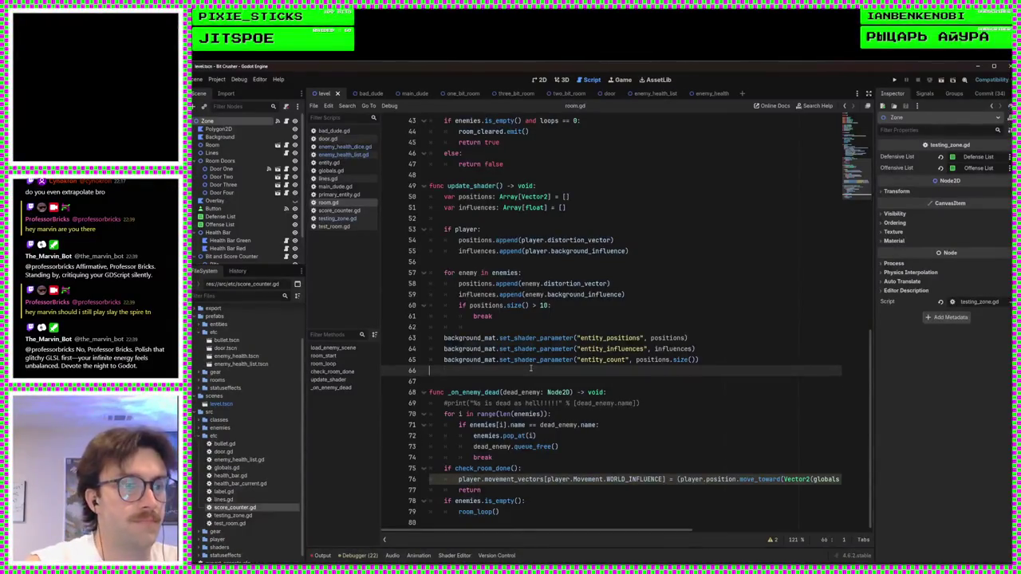
{"action": "key", "text": "BackSpace"}
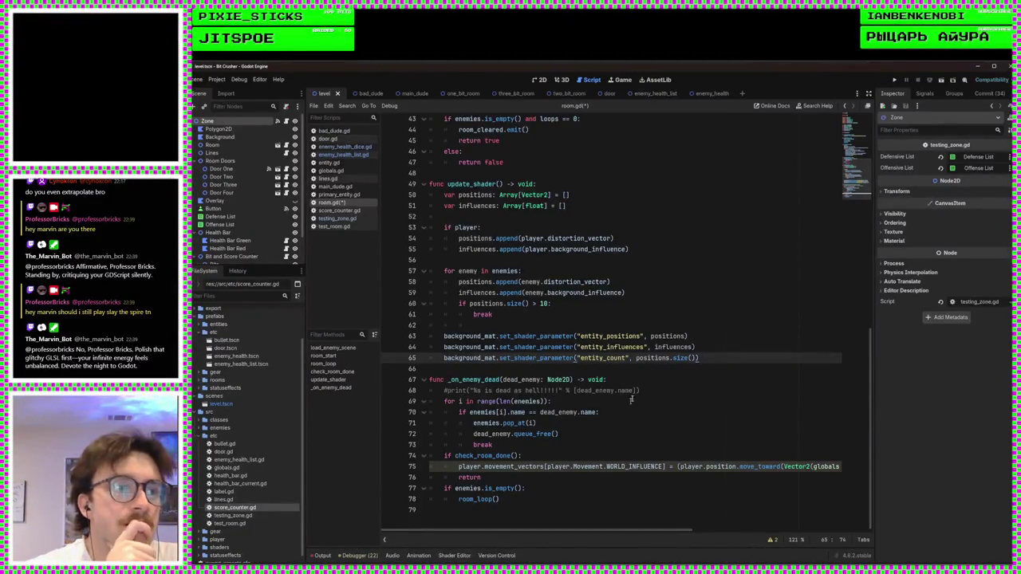
{"action": "key", "text": "Down"}
{"action": "key", "text": "Up"}
Step: Browse up through room.gd past room_start to the room_cleared signal
{"action": "scroll", "coordinate": [682, 371], "scroll_direction": "up", "scroll_amount": 4}
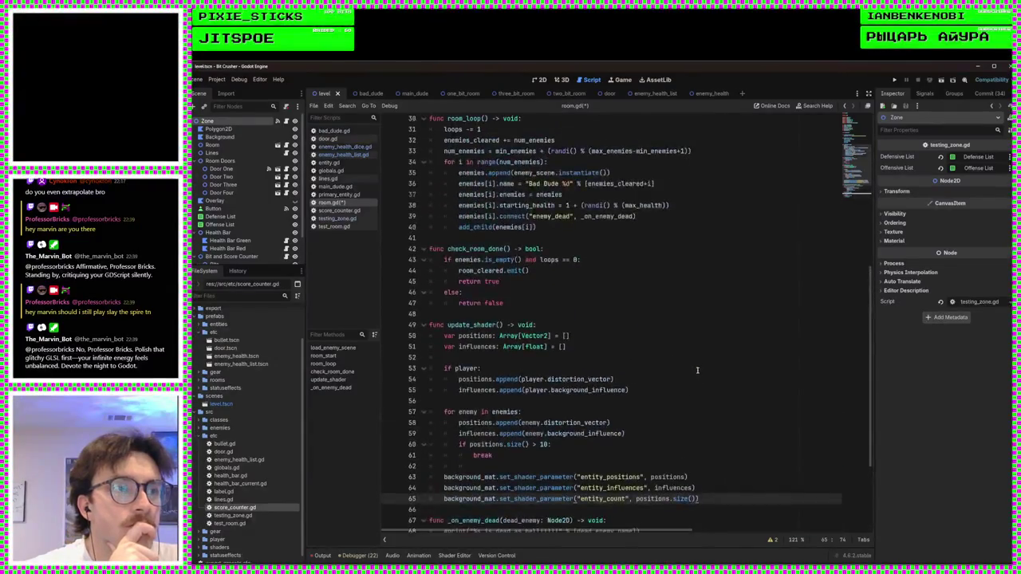
{"action": "scroll", "coordinate": [690, 379], "scroll_direction": "up", "scroll_amount": 7}
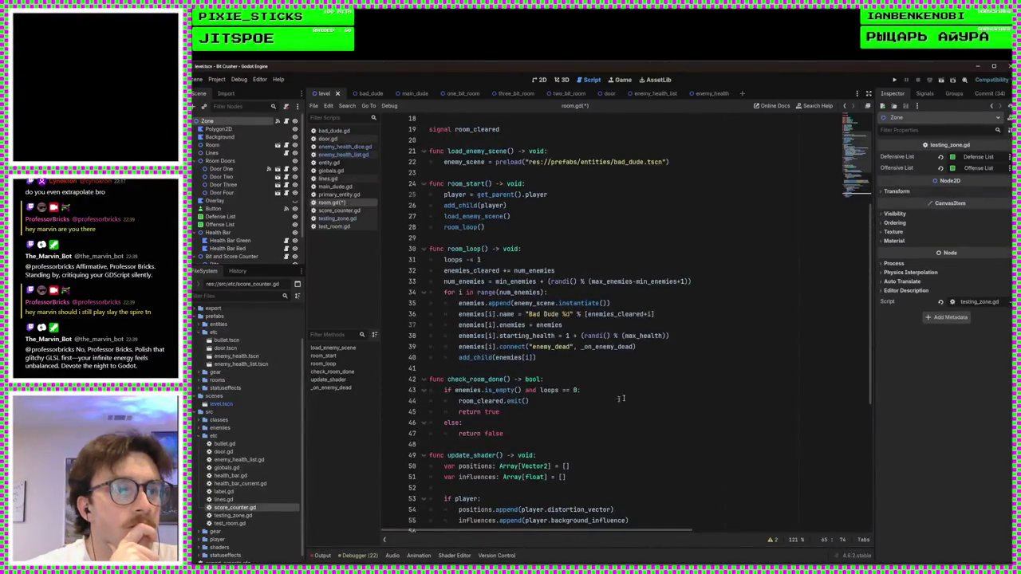
{"action": "left_click", "coordinate": [545, 433]}
{"action": "key", "text": "Up"}
{"action": "left_click", "coordinate": [562, 313]}
{"action": "key", "text": "Up"}
{"action": "scroll", "coordinate": [563, 312], "scroll_direction": "up", "scroll_amount": 4}
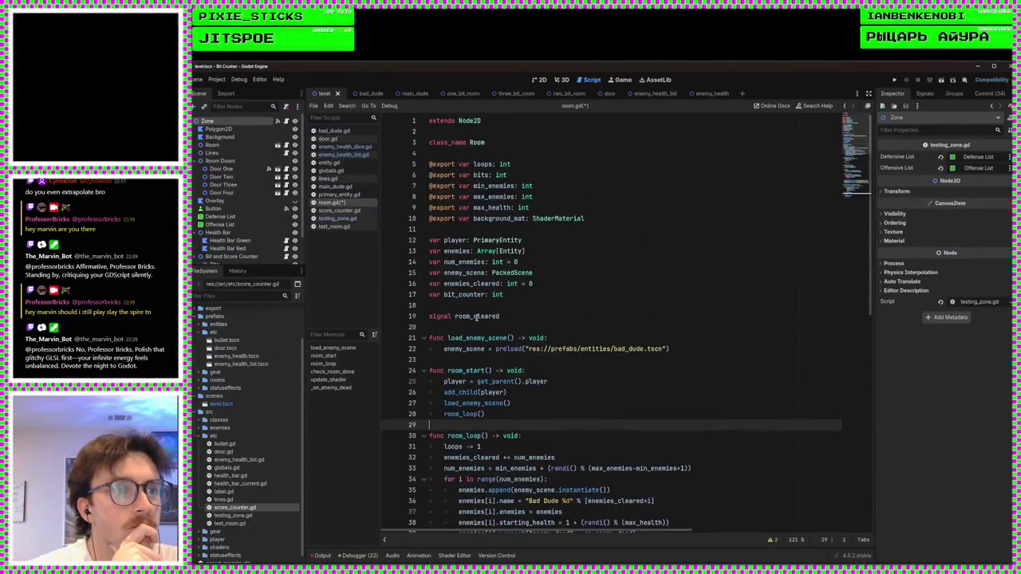
{"action": "left_click", "coordinate": [517, 314]}
{"action": "key", "text": "Up"}
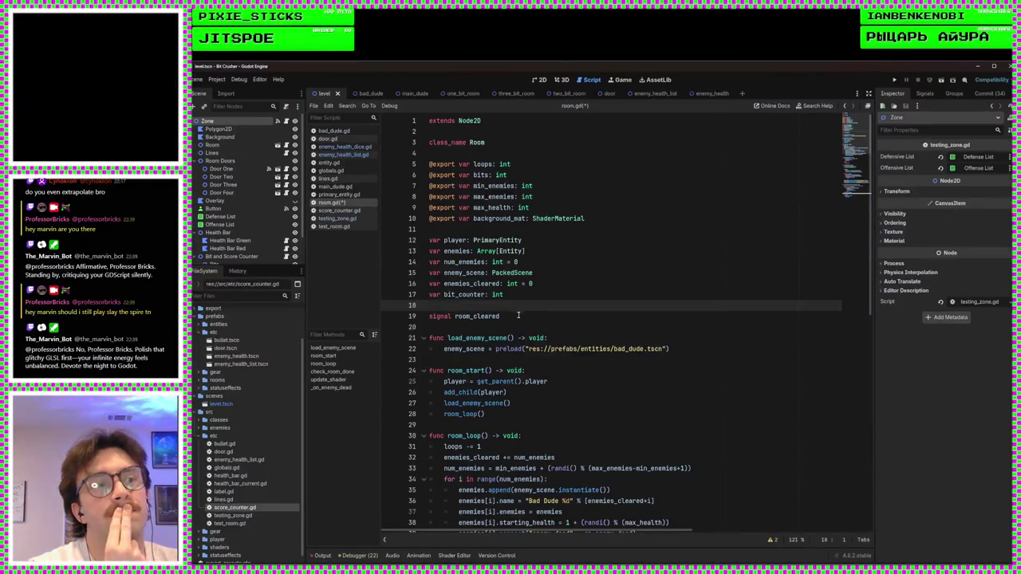
{"action": "left_click", "coordinate": [518, 315]}
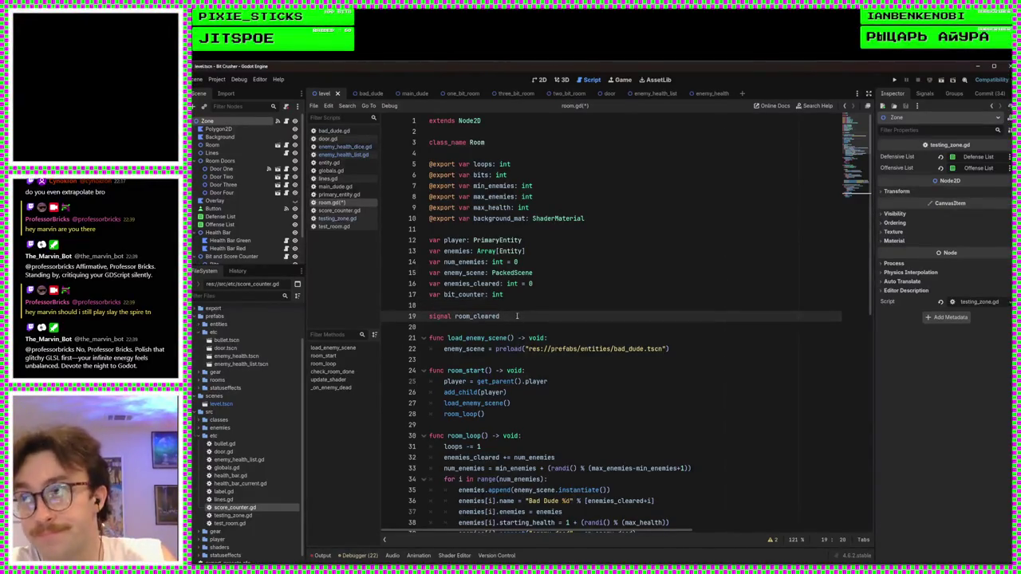
{"action": "key", "text": "Return"}
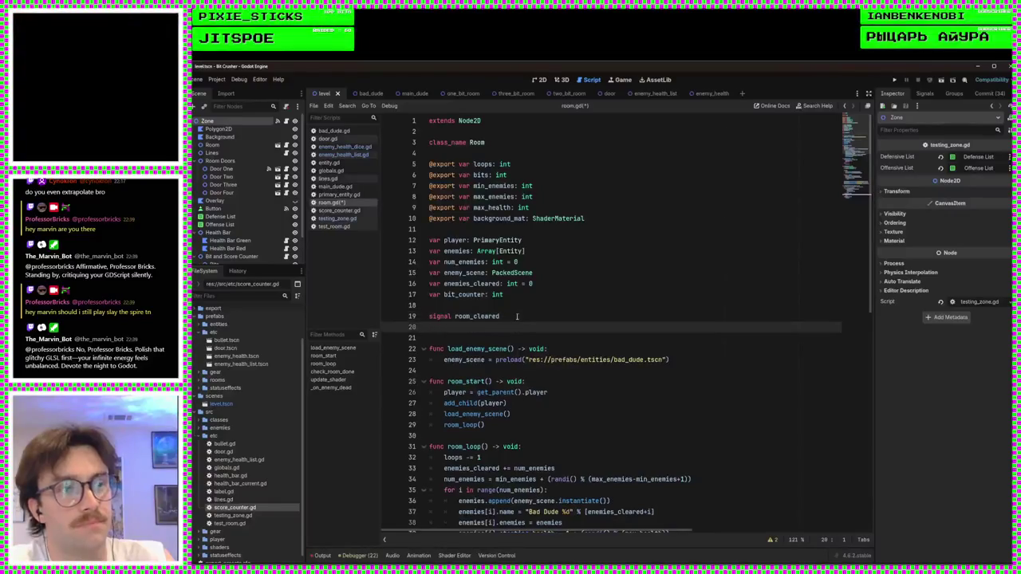
{"action": "type", "text": "signal new_enemies"}
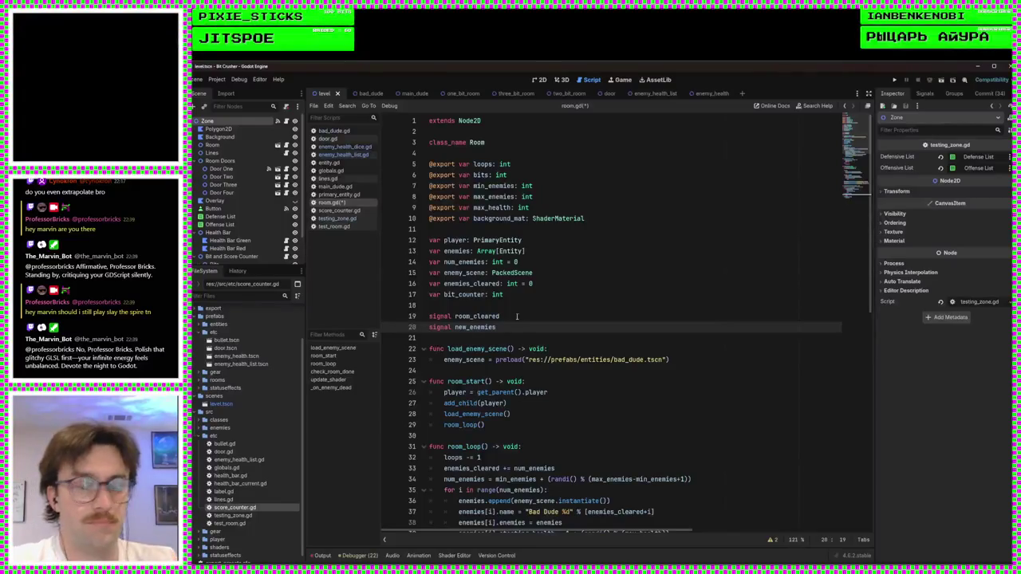
{"action": "key", "text": "ctrl+s"}
{"action": "scroll", "coordinate": [605, 369], "scroll_direction": "down", "scroll_amount": 6}
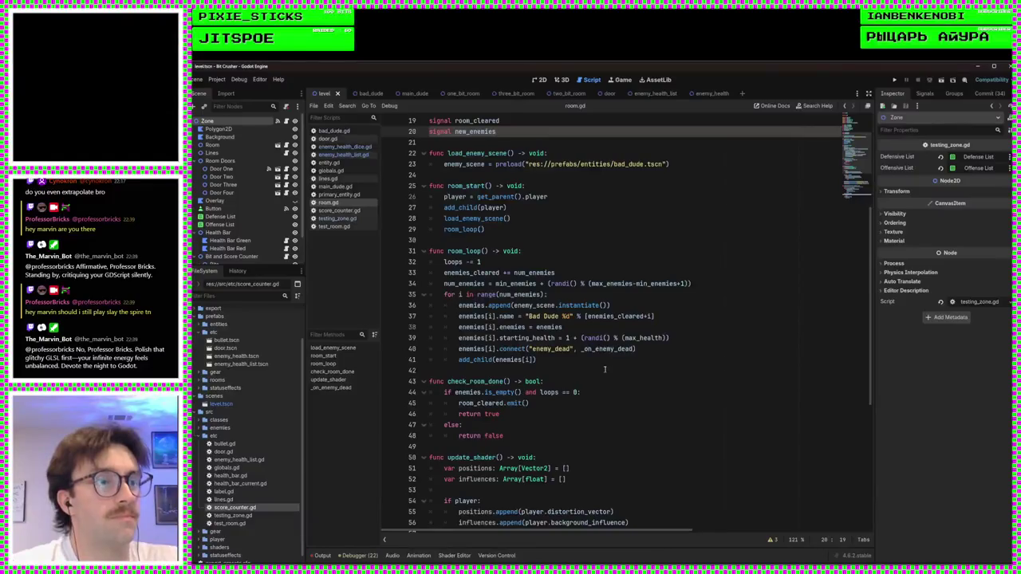
{"action": "scroll", "coordinate": [604, 369], "scroll_direction": "up", "scroll_amount": 1}
{"action": "left_click", "coordinate": [555, 391]}
{"action": "left_click", "coordinate": [560, 401]}
{"action": "left_click", "coordinate": [568, 396]}
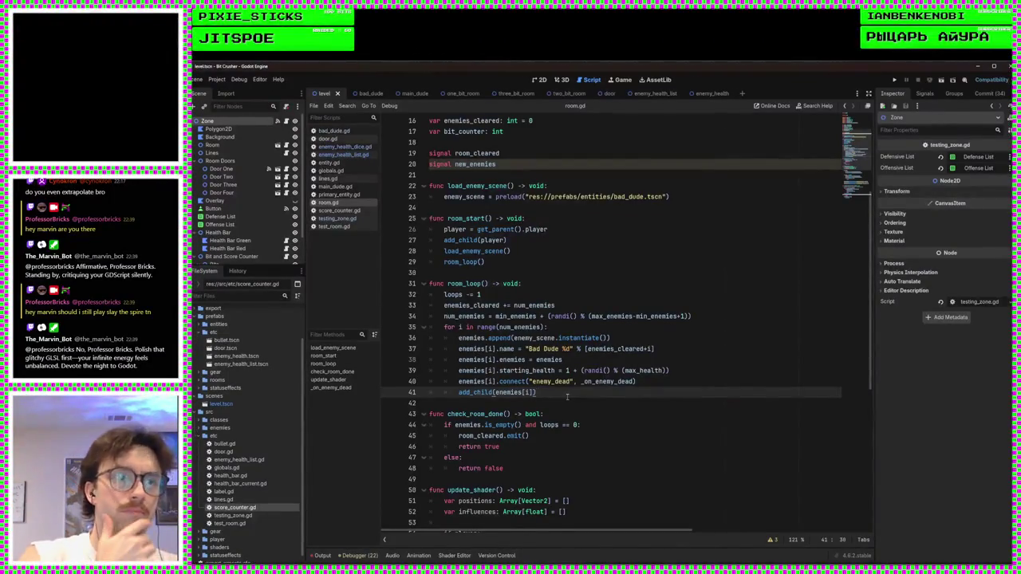
{"action": "key", "text": "Return"}
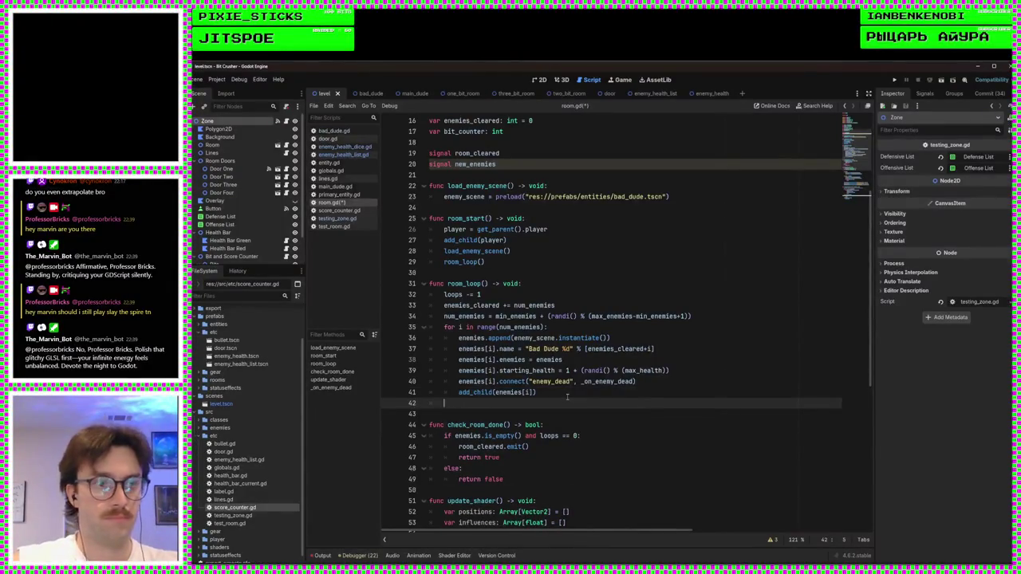
{"action": "type", "text": "new"}
{"action": "key", "text": "Return"}
{"action": "type", "text": ".emit("}
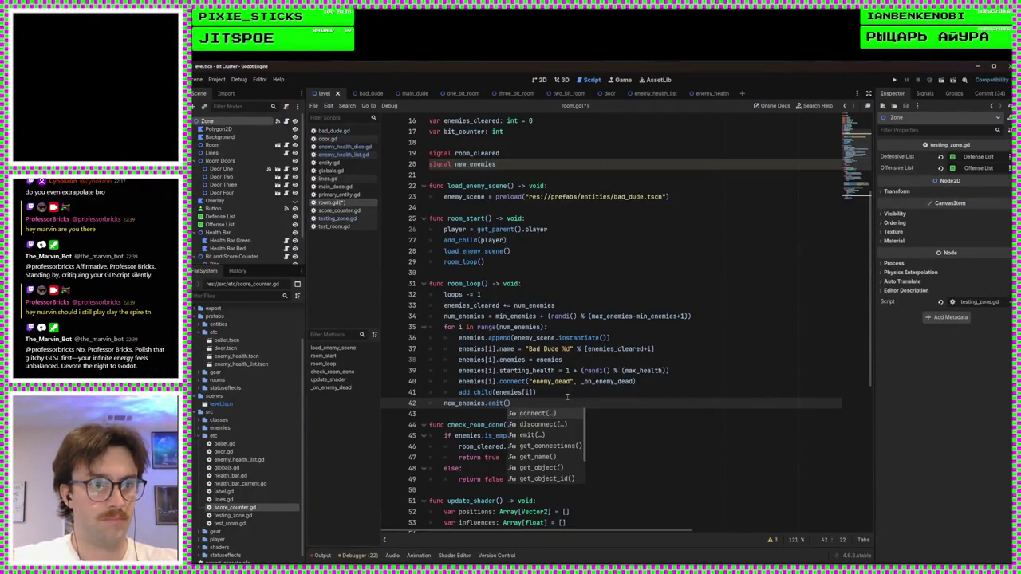
{"action": "key", "text": "Return"}
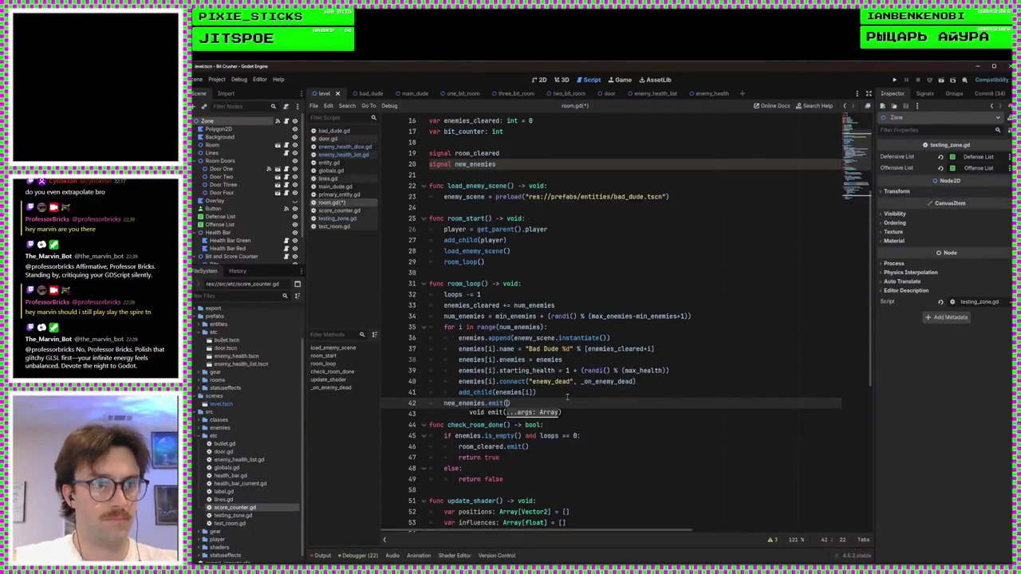
{"action": "type", "text": "enemies"}
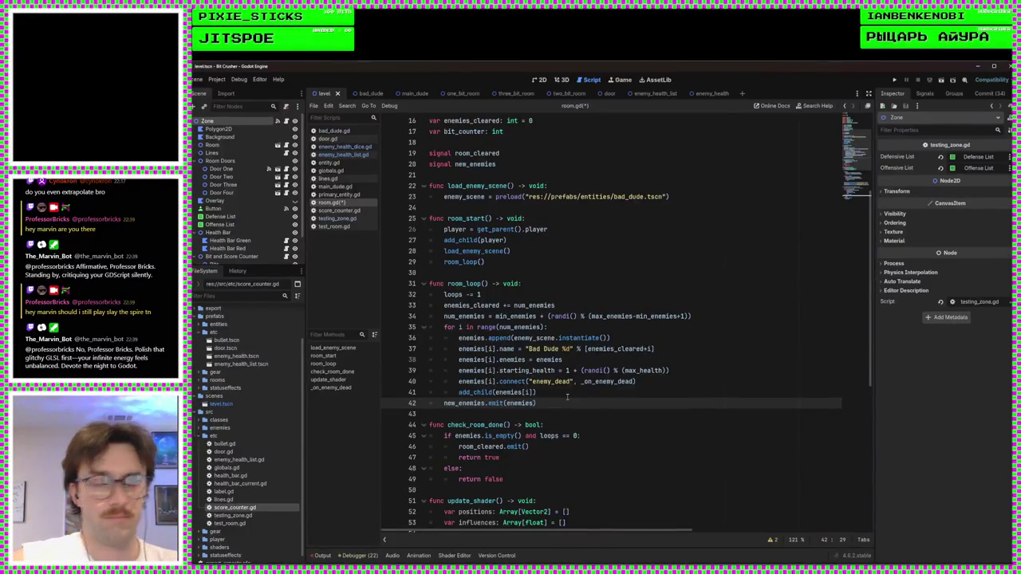
{"action": "key", "text": "ctrl+s"}
{"action": "scroll", "coordinate": [533, 261], "scroll_direction": "up", "scroll_amount": 3}
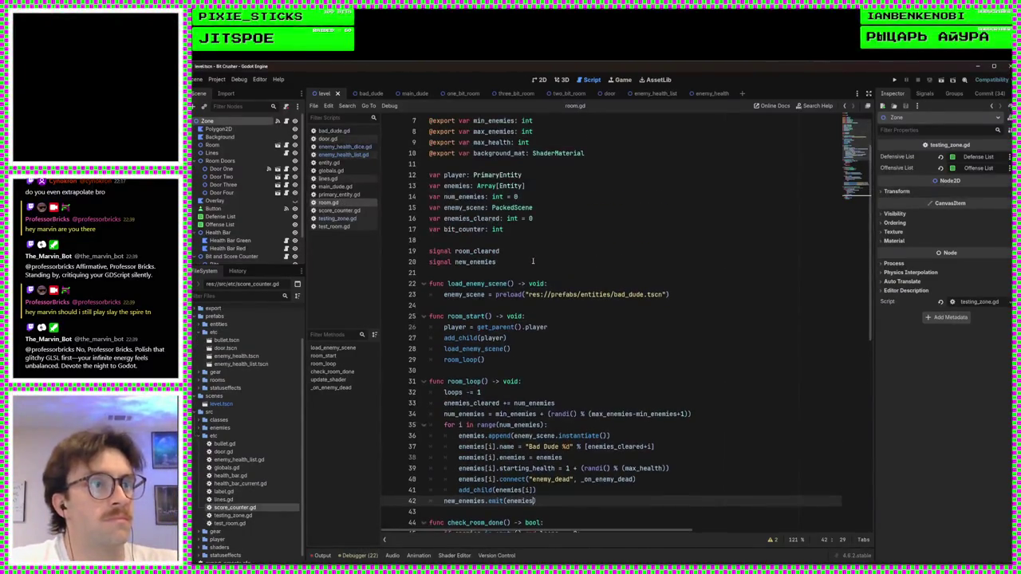
{"action": "left_click", "coordinate": [533, 261]}
{"action": "type", "text": "("}
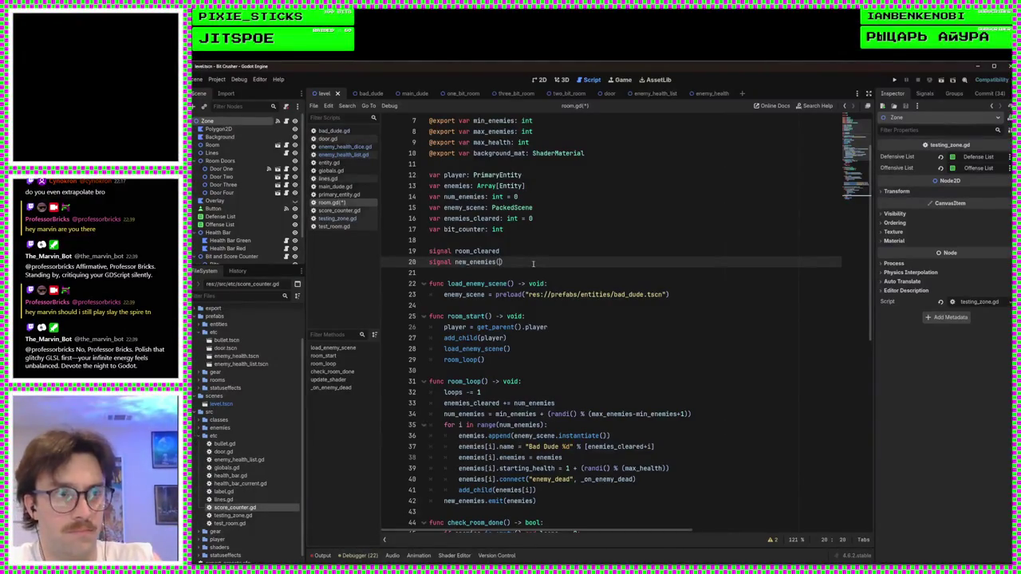
{"action": "type", "text": "e"}
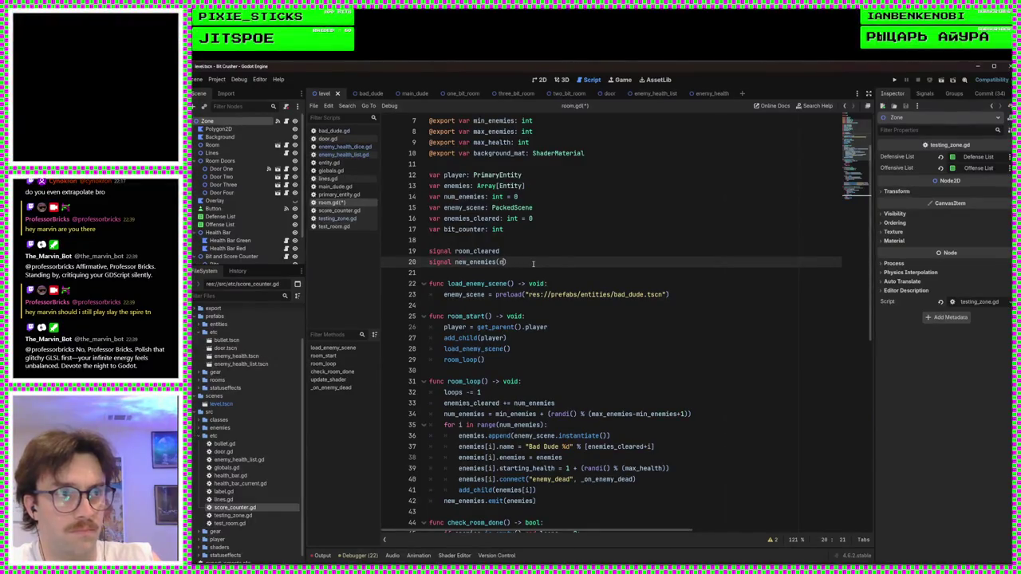
{"action": "type", "text": "nem"}
{"action": "type", "text": "ies[]"}
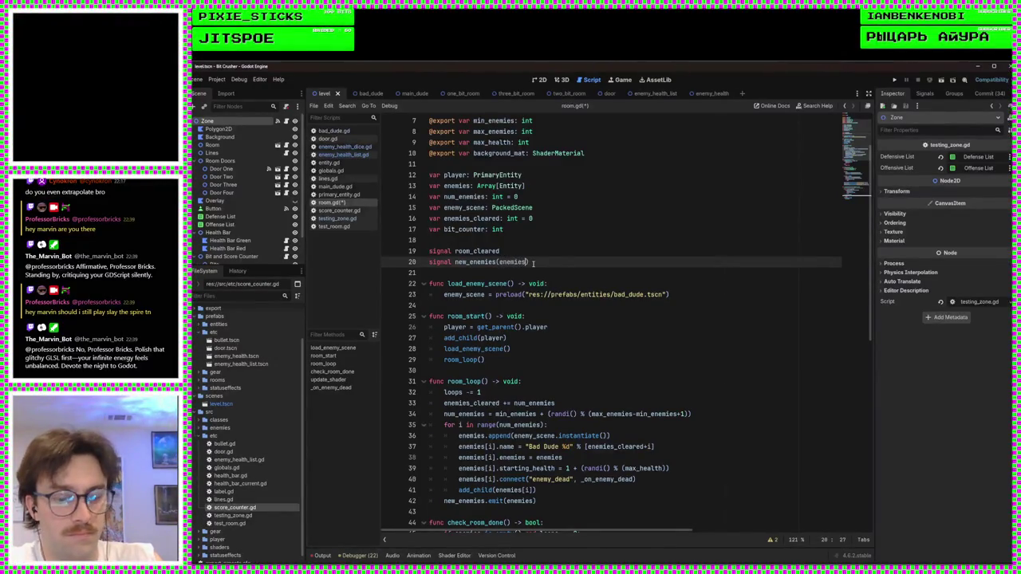
{"action": "key", "text": "BackSpace"}
{"action": "type", "text": ": Array["}
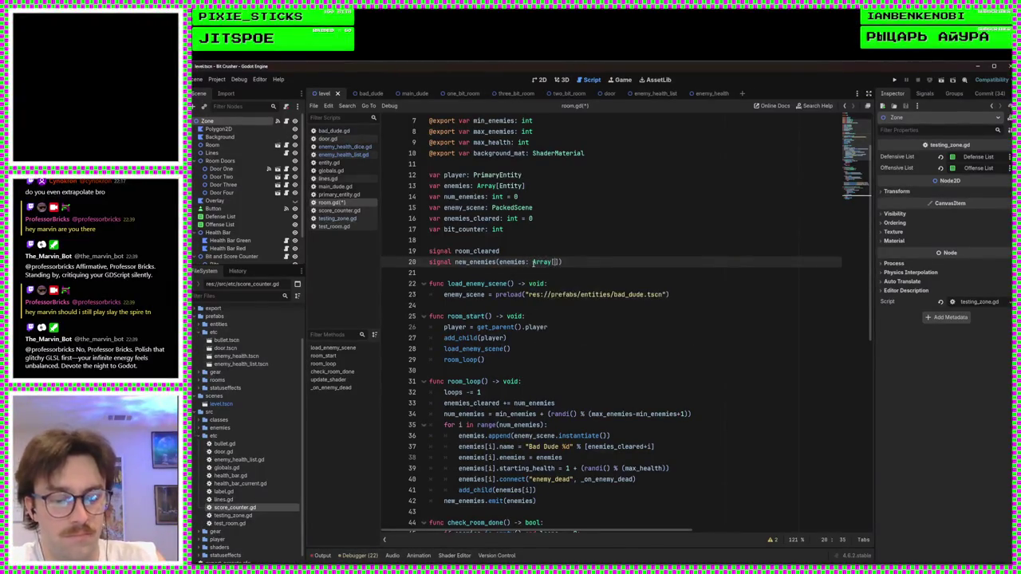
{"action": "type", "text": "Entity"}
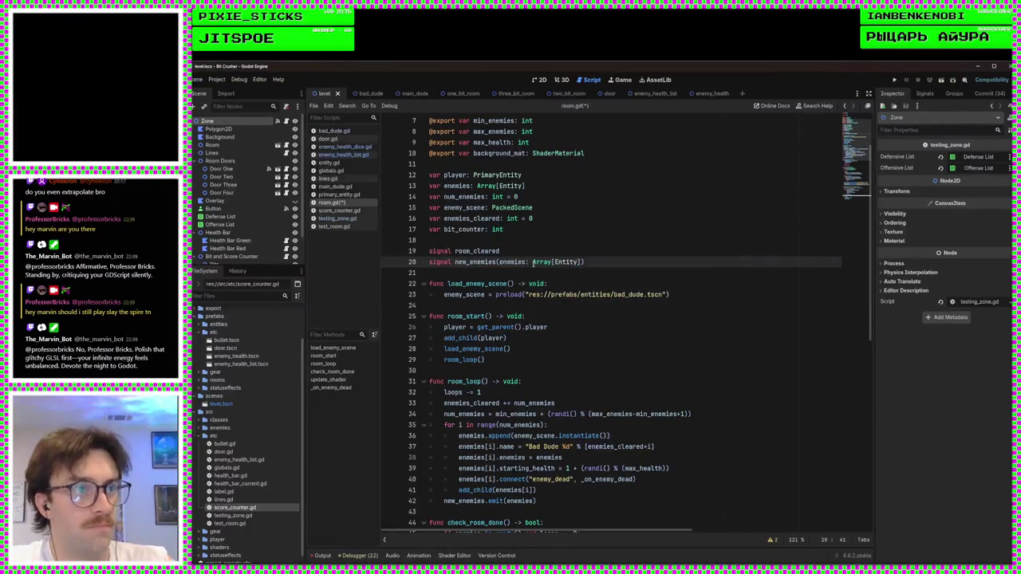
{"action": "key", "text": "ctrl+s"}
{"action": "scroll", "coordinate": [579, 316], "scroll_direction": "down", "scroll_amount": 10}
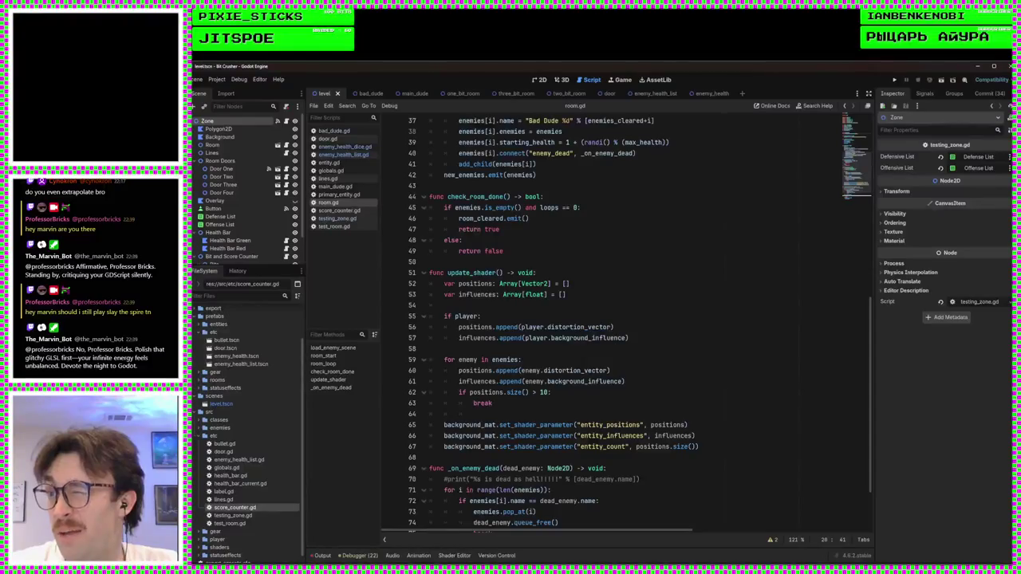
{"action": "scroll", "coordinate": [468, 439], "scroll_direction": "down", "scroll_amount": 2}
{"action": "left_click", "coordinate": [563, 338]}
{"action": "left_click", "coordinate": [626, 306]}
{"action": "left_click", "coordinate": [615, 291]}
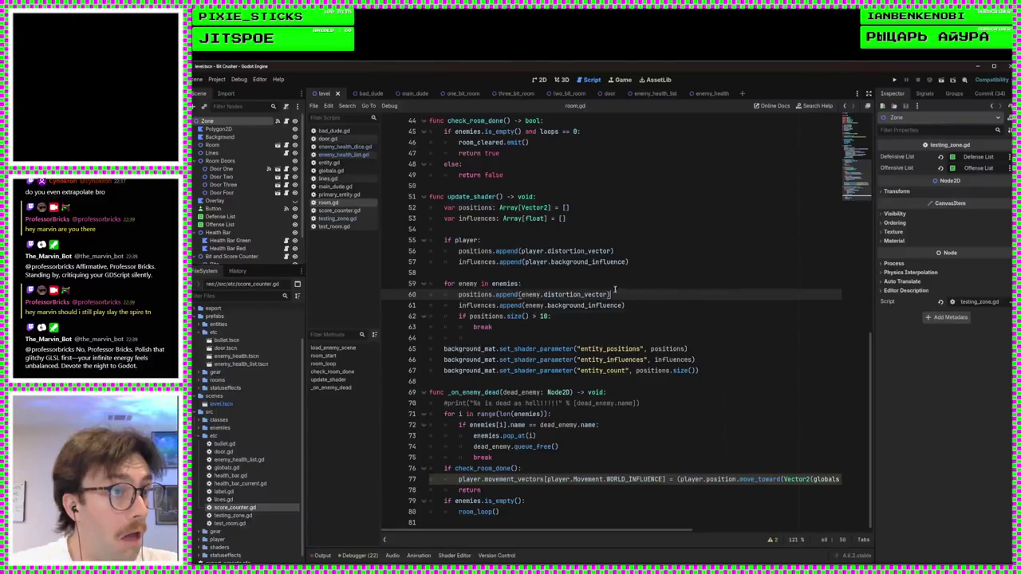
{"action": "left_click", "coordinate": [537, 275]}
{"action": "left_click", "coordinate": [498, 380]}
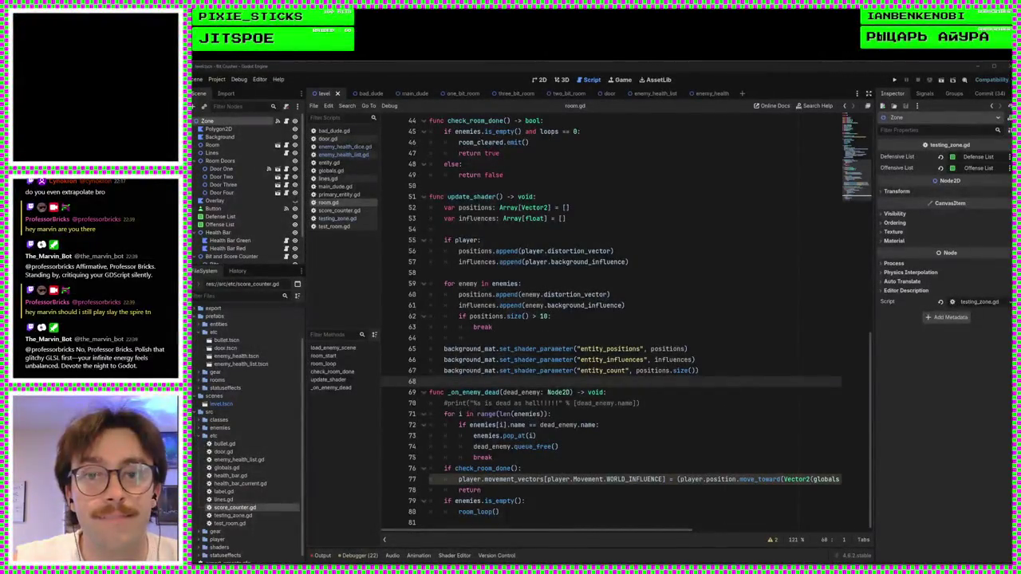
Step: Indent blank line 64 inside the enemy loop, then scroll up to room.gd's variables and signals
{"action": "left_click", "coordinate": [499, 338]}
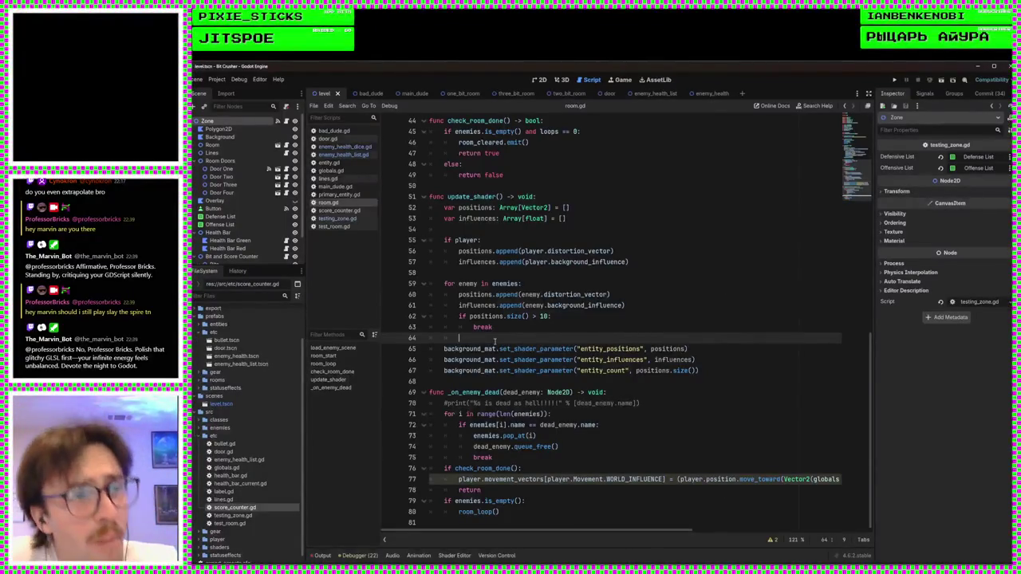
{"action": "key", "text": "Tab"}
{"action": "key", "text": "Tab"}
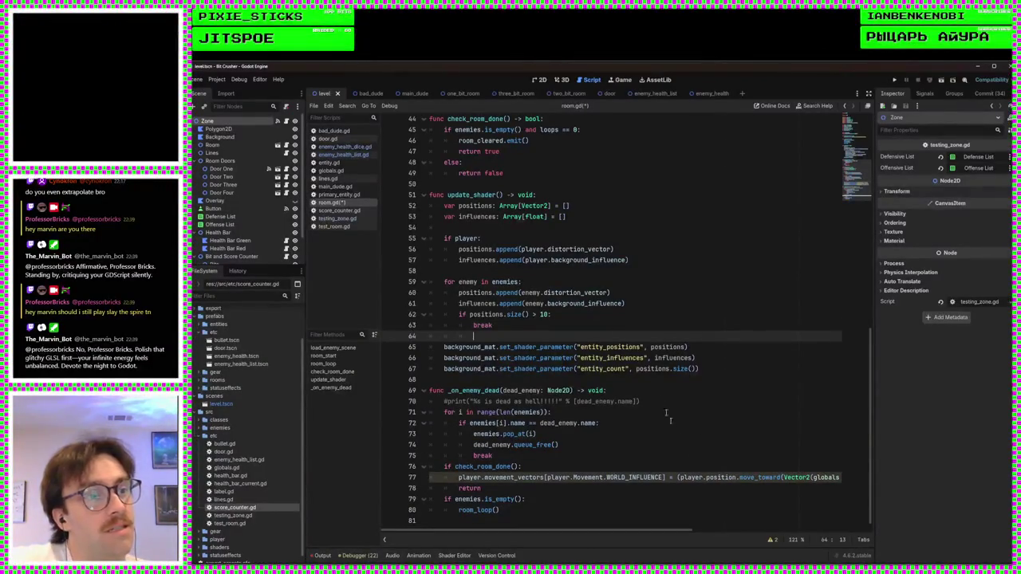
{"action": "left_click", "coordinate": [643, 383]}
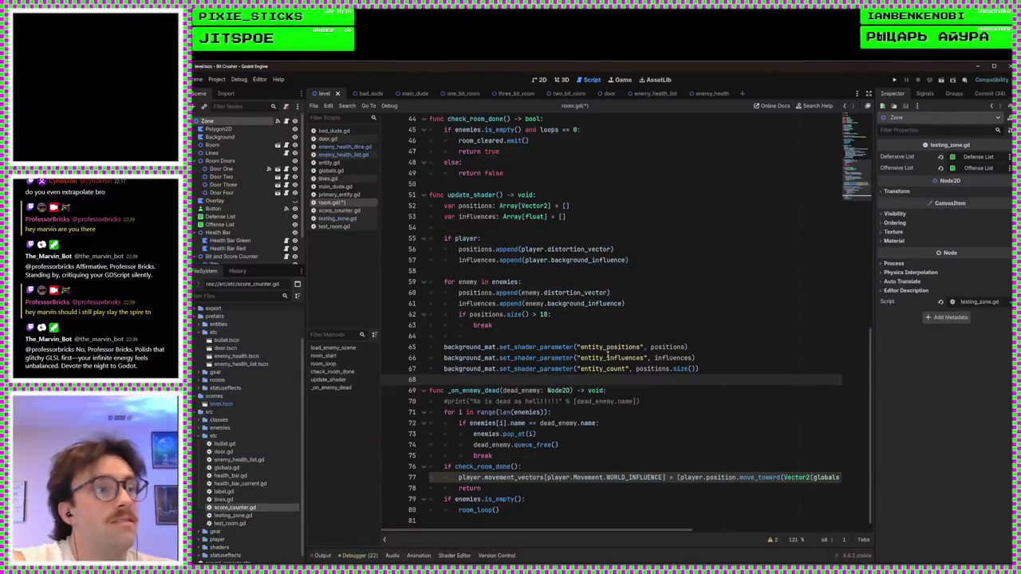
{"action": "scroll", "coordinate": [572, 335], "scroll_direction": "up", "scroll_amount": 3}
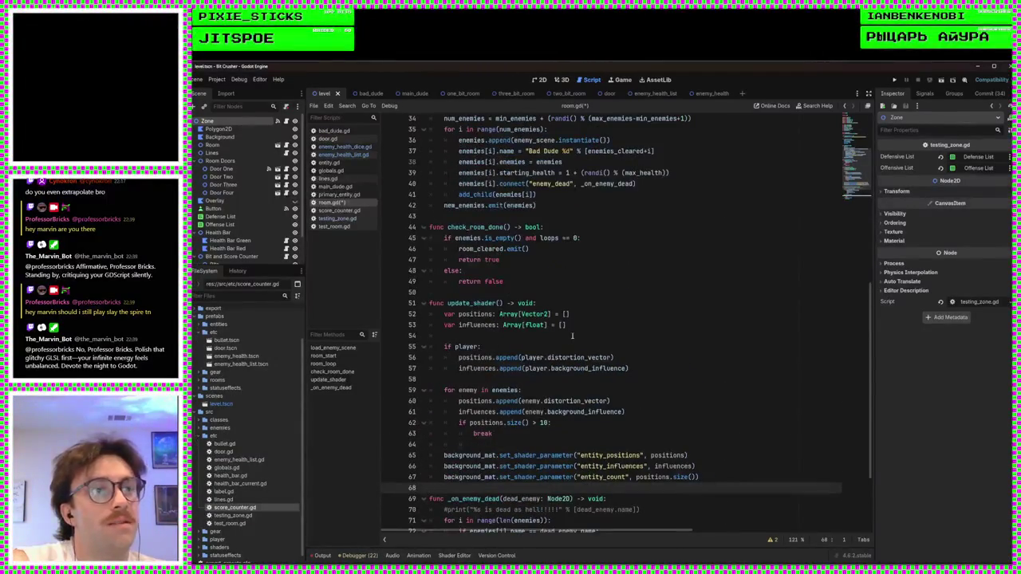
{"action": "scroll", "coordinate": [572, 336], "scroll_direction": "up", "scroll_amount": 9}
{"action": "scroll", "coordinate": [572, 336], "scroll_direction": "down", "scroll_amount": 1}
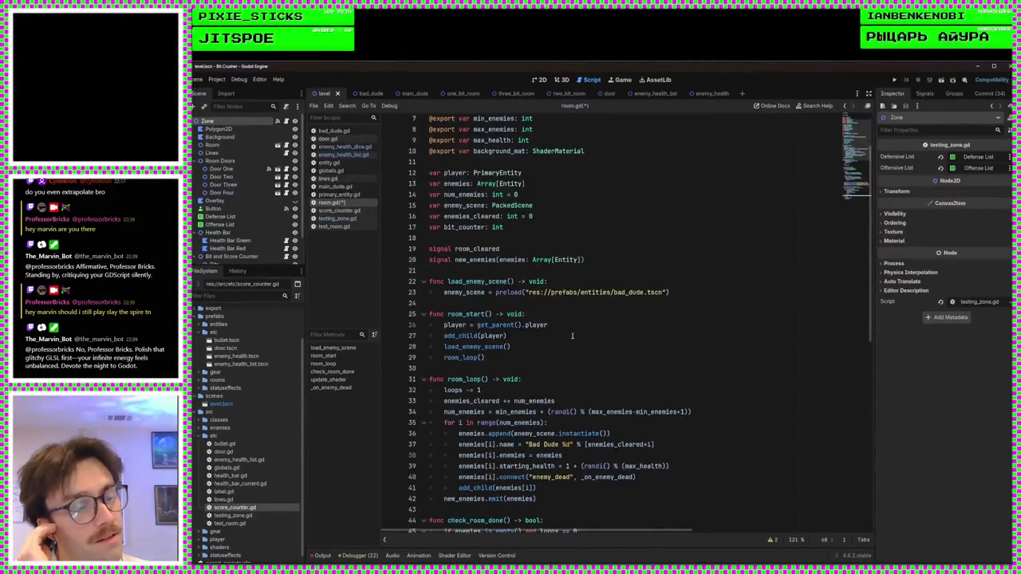
{"action": "scroll", "coordinate": [572, 336], "scroll_direction": "up", "scroll_amount": 2}
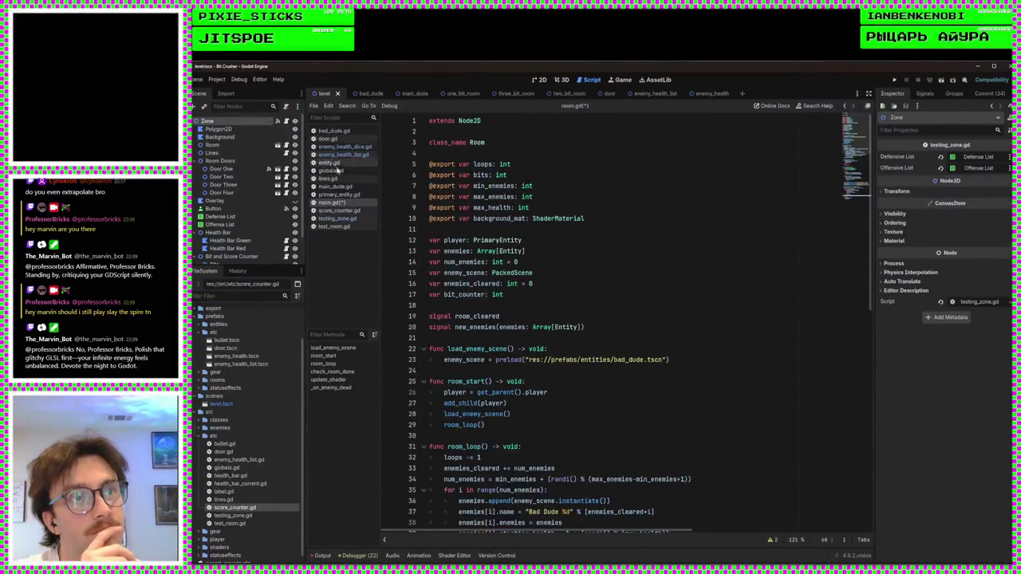
Step: In testing_zone.gd, add 'signal new_enemies(enemies: Array[Entity])' after room_entered and save
{"action": "left_click", "coordinate": [337, 218]}
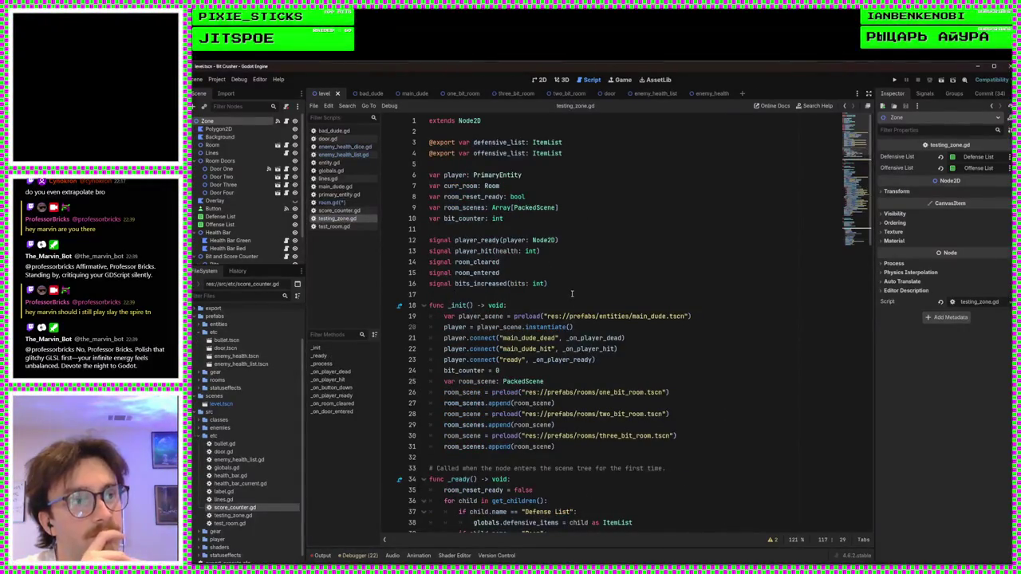
{"action": "left_click", "coordinate": [571, 272]}
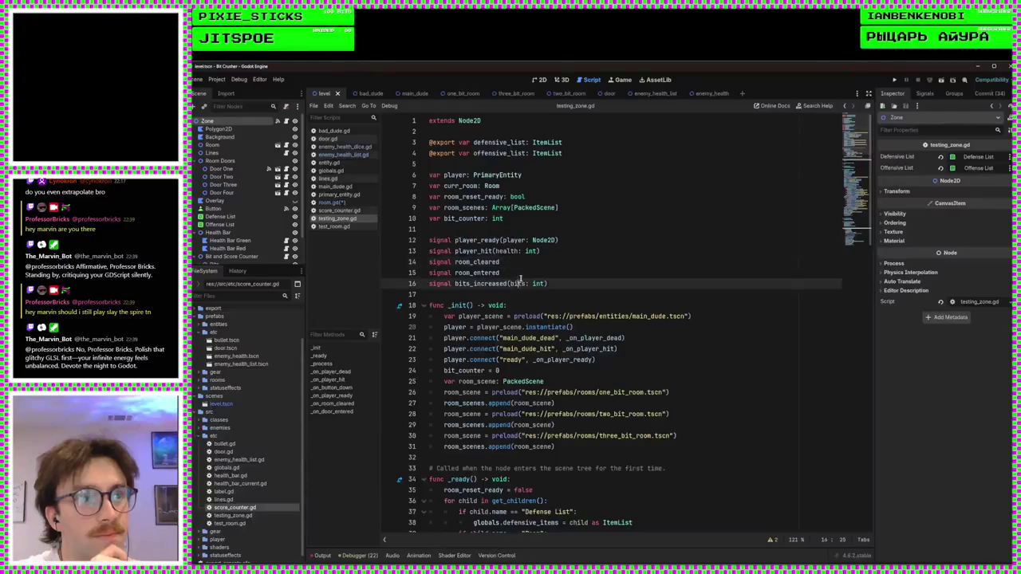
{"action": "left_click", "coordinate": [549, 281]}
{"action": "key", "text": "Up"}
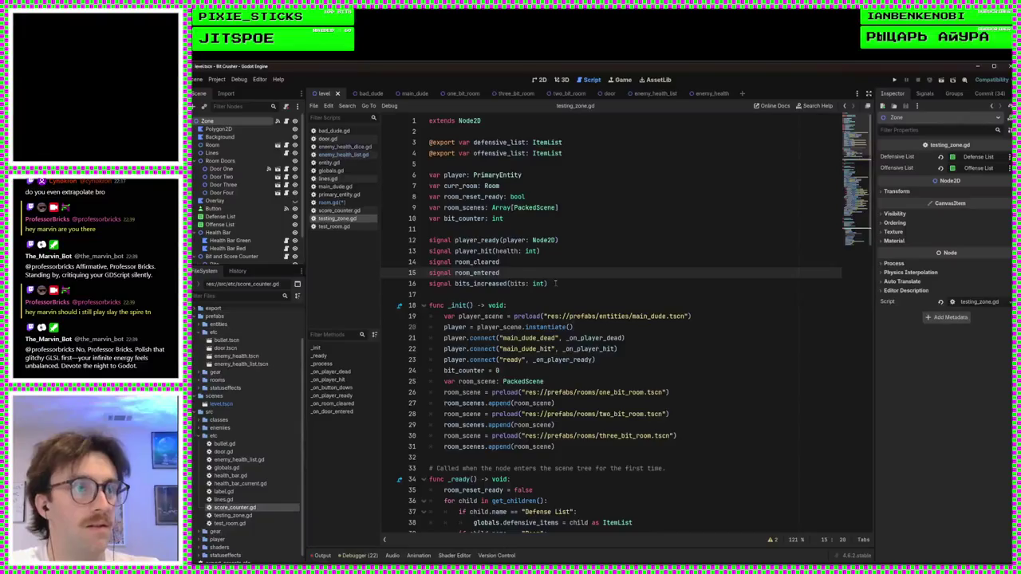
{"action": "key", "text": "Return"}
{"action": "type", "text": "signa"}
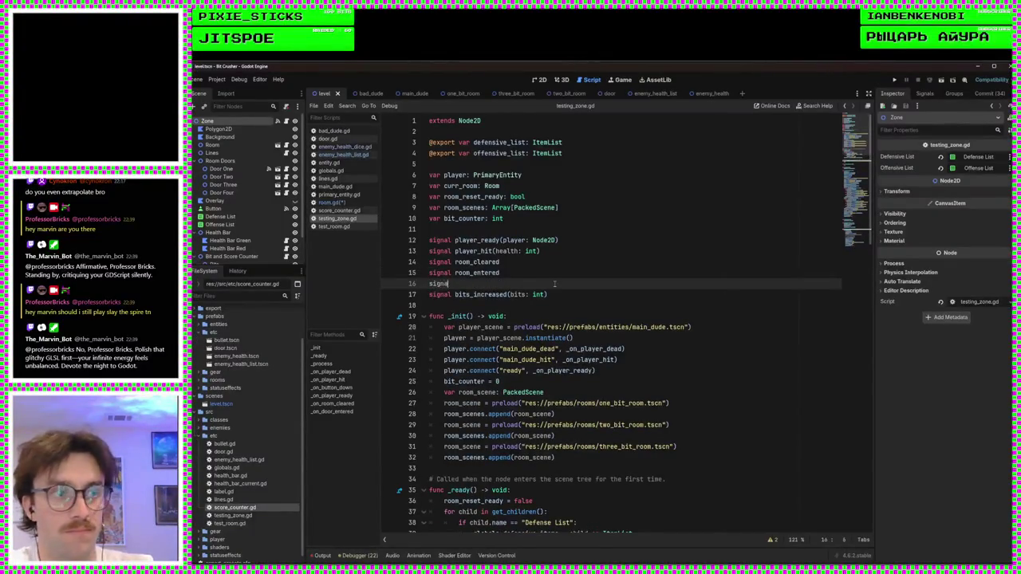
{"action": "type", "text": "l new_enemies"}
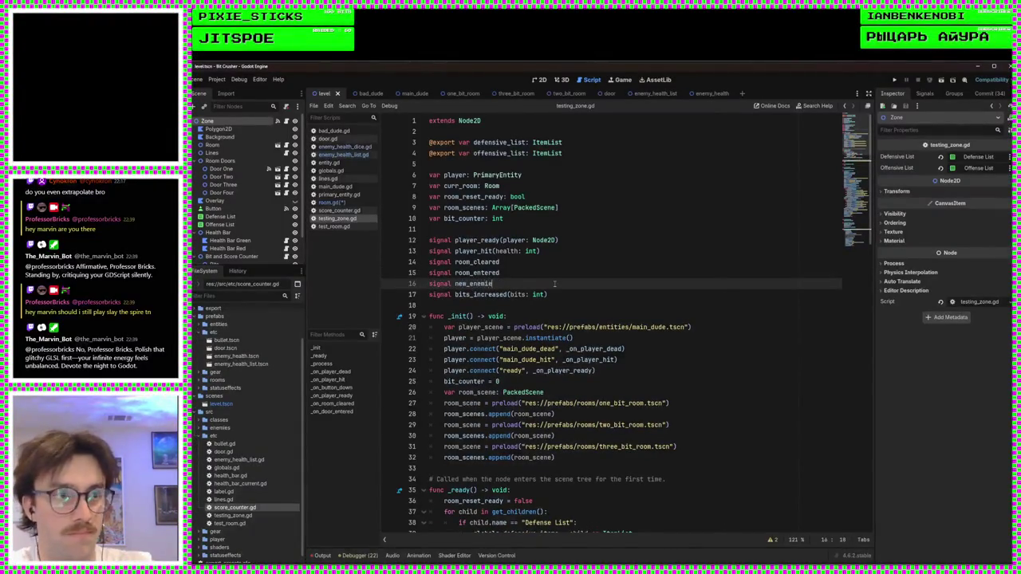
{"action": "key", "text": "BackSpace"}
{"action": "key", "text": "BackSpace"}
{"action": "key", "text": "BackSpace"}
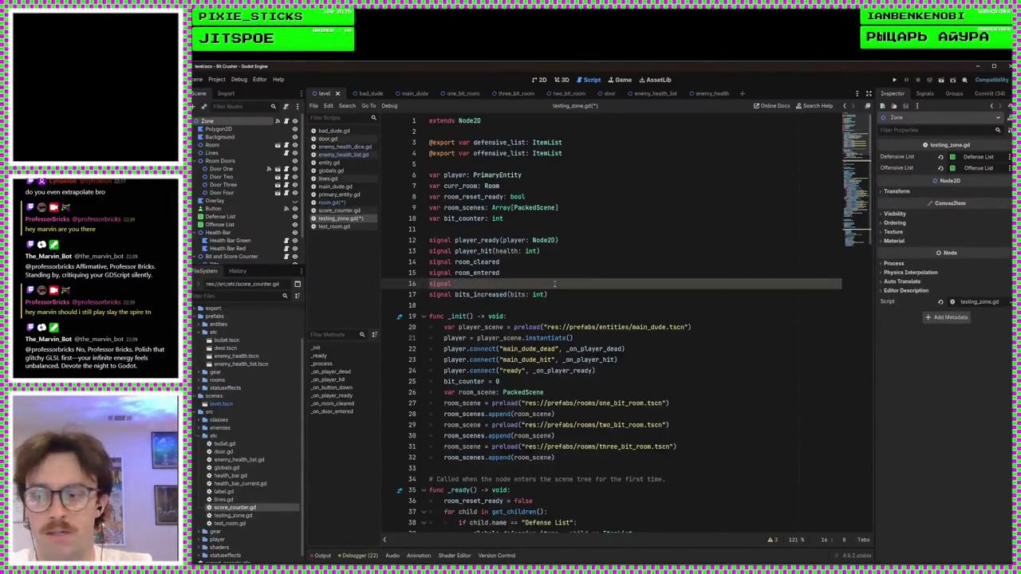
{"action": "type", "text": "new_enemies"}
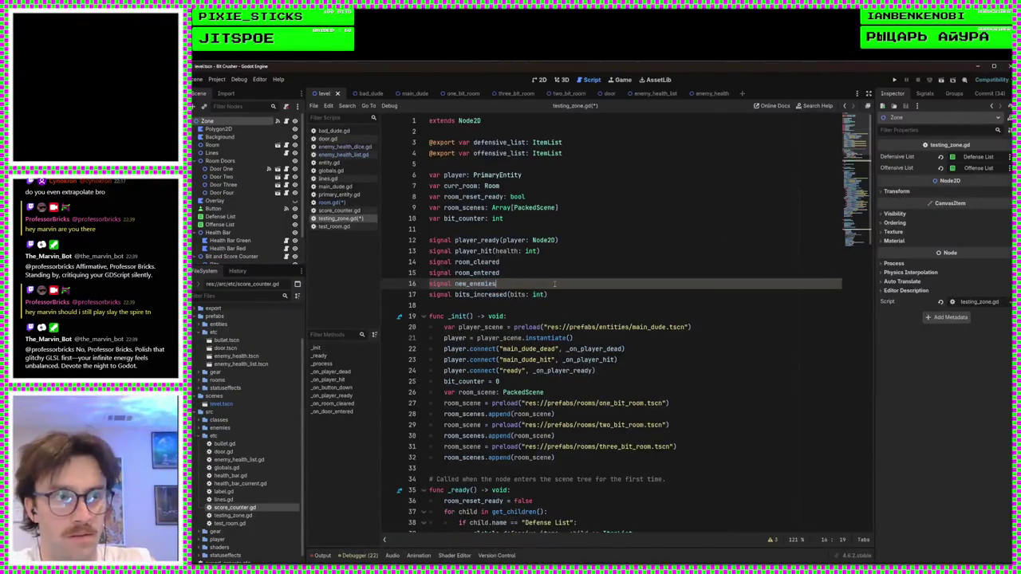
{"action": "type", "text": "(enemies: A"}
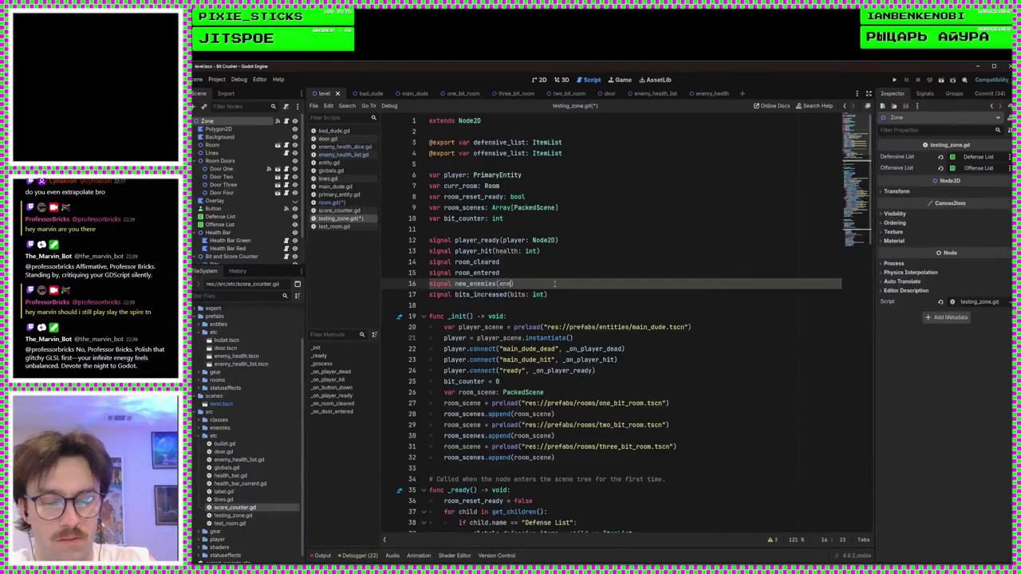
{"action": "type", "text": "rray[Entity"}
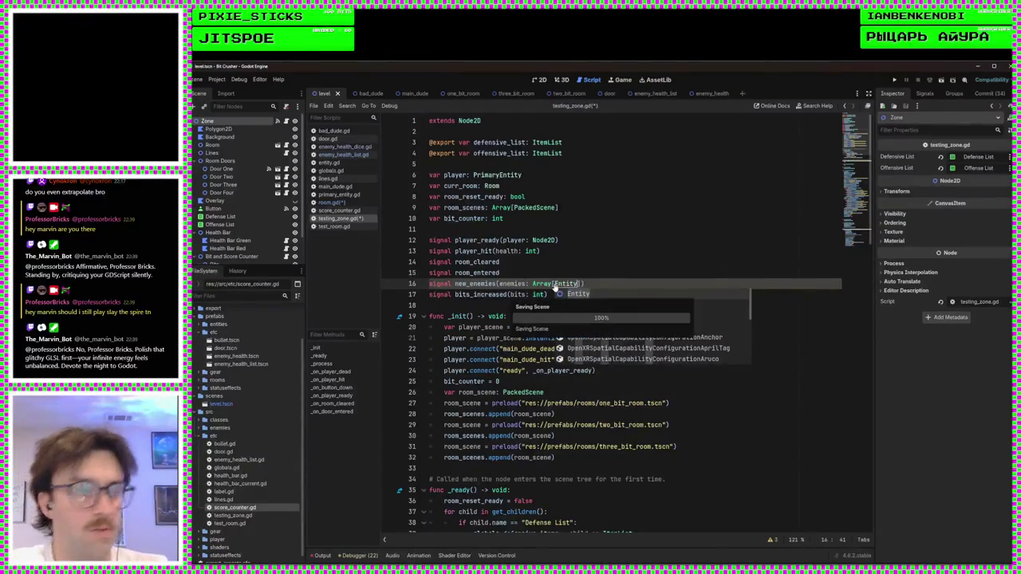
{"action": "key", "text": "ctrl+s"}
{"action": "left_click", "coordinate": [521, 264]}
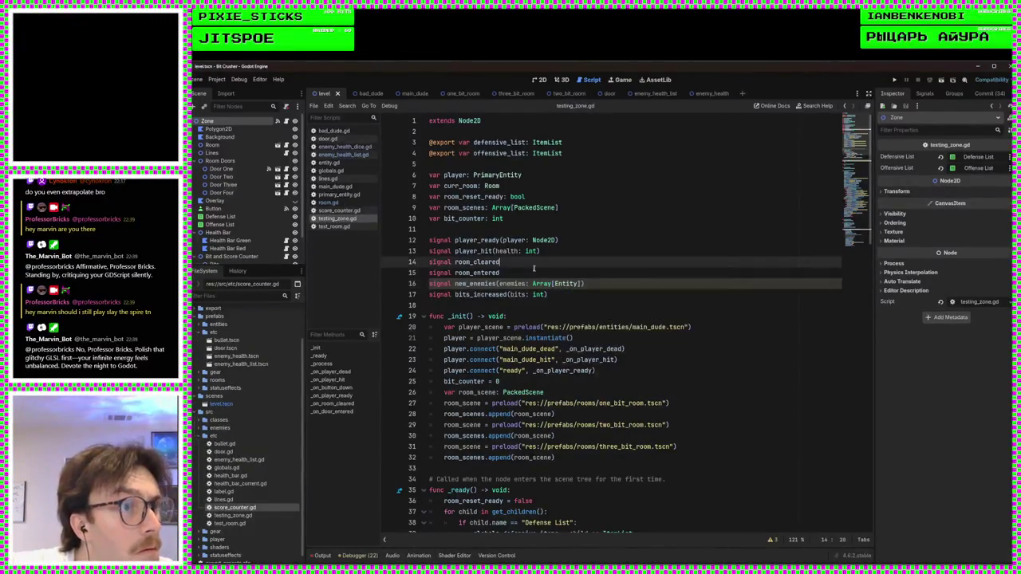
{"action": "scroll", "coordinate": [648, 305], "scroll_direction": "down", "scroll_amount": 2}
{"action": "left_click", "coordinate": [646, 306]}
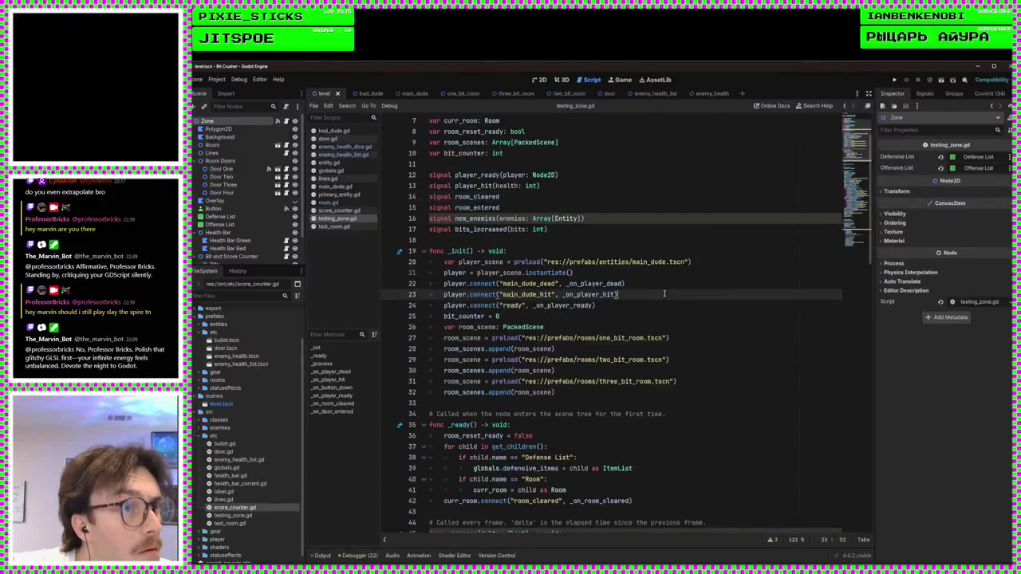
{"action": "scroll", "coordinate": [642, 315], "scroll_direction": "down", "scroll_amount": 2}
{"action": "left_click", "coordinate": [576, 266]}
{"action": "scroll", "coordinate": [577, 266], "scroll_direction": "down", "scroll_amount": 1}
{"action": "left_click", "coordinate": [609, 276]}
{"action": "key", "text": "Up"}
{"action": "key", "text": "Up"}
{"action": "key", "text": "Down"}
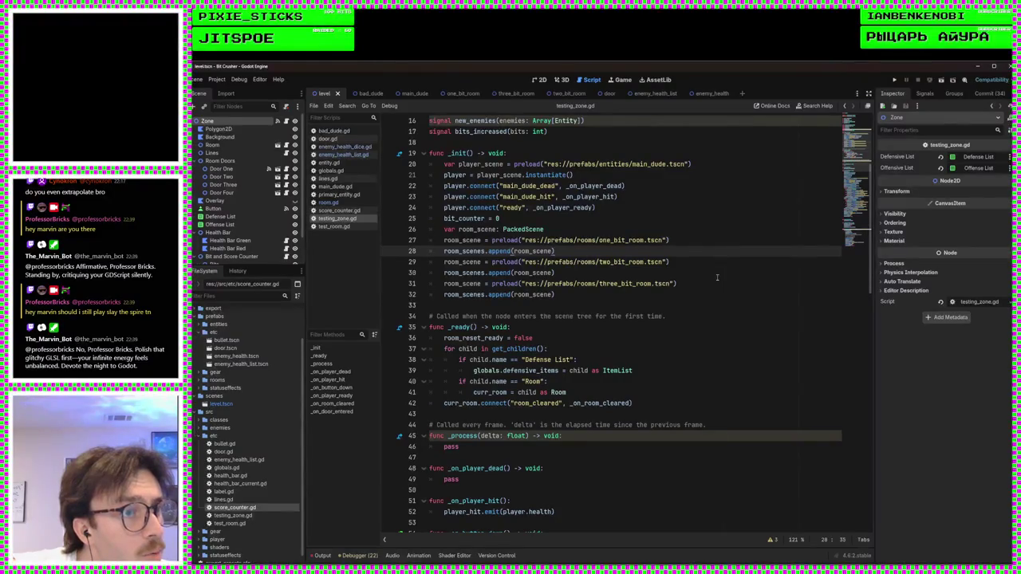
{"action": "scroll", "coordinate": [694, 240], "scroll_direction": "down", "scroll_amount": 2}
{"action": "left_click", "coordinate": [662, 348]}
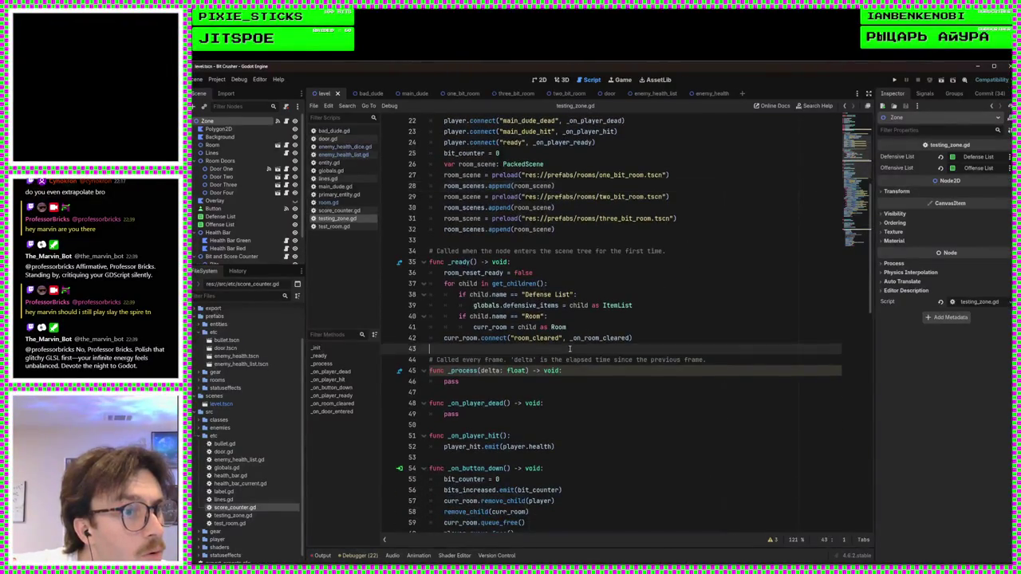
{"action": "scroll", "coordinate": [662, 328], "scroll_direction": "down", "scroll_amount": 3}
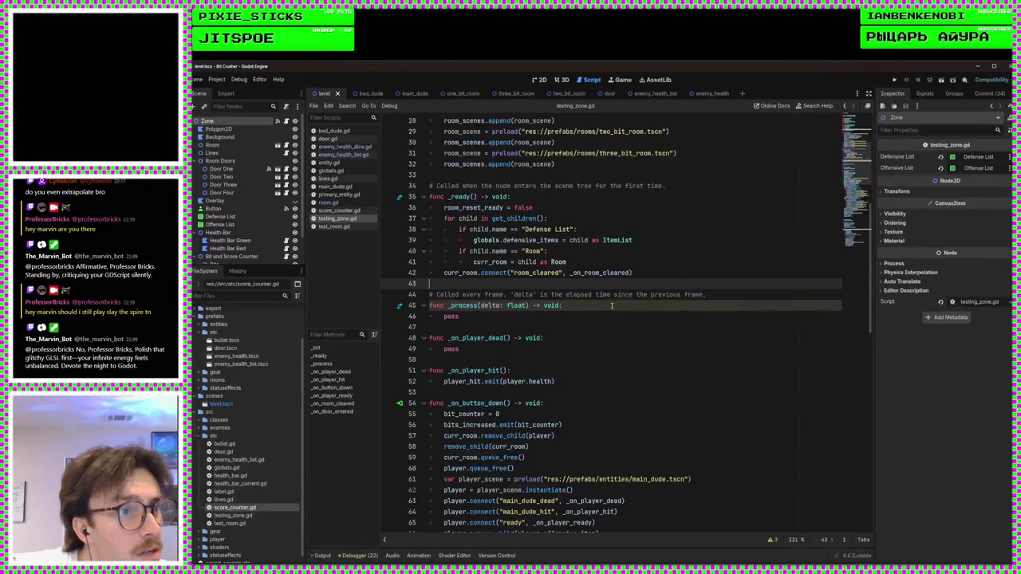
{"action": "scroll", "coordinate": [613, 306], "scroll_direction": "down", "scroll_amount": 4}
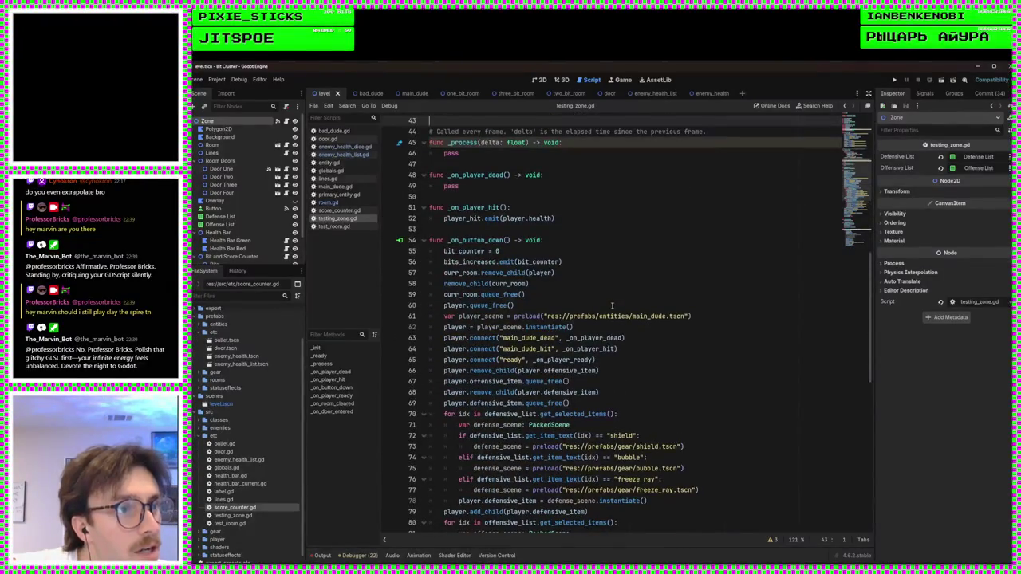
{"action": "scroll", "coordinate": [549, 304], "scroll_direction": "down", "scroll_amount": 6}
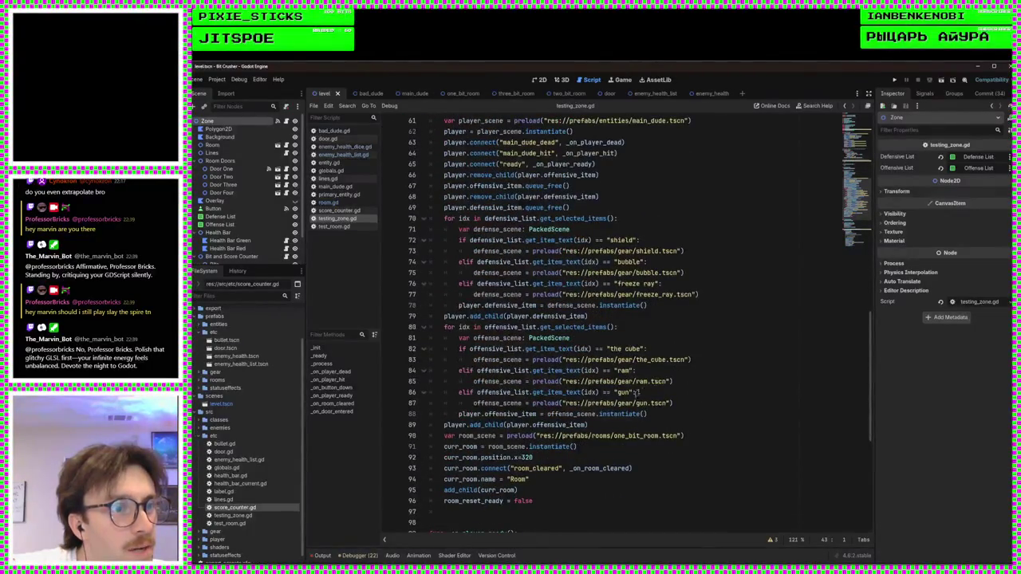
Step: Duplicate the room_cleared connect line, change it to connect new_enemies to _enemies_added, and save
{"action": "left_click", "coordinate": [636, 466]}
{"action": "key", "text": "ctrl+shift+d"}
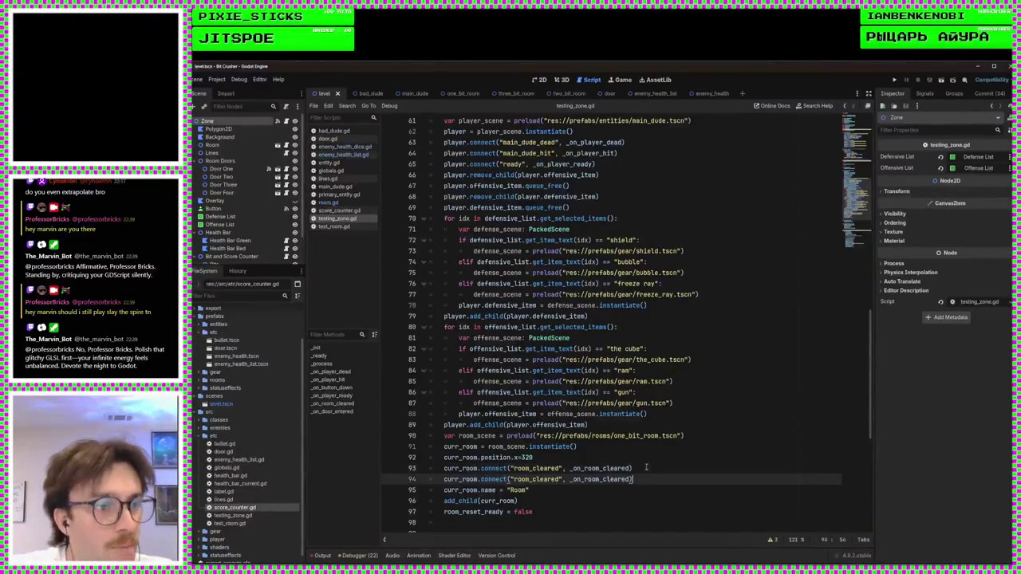
{"action": "double_click", "coordinate": [526, 478]}
{"action": "type", "text": "new_enemies"}
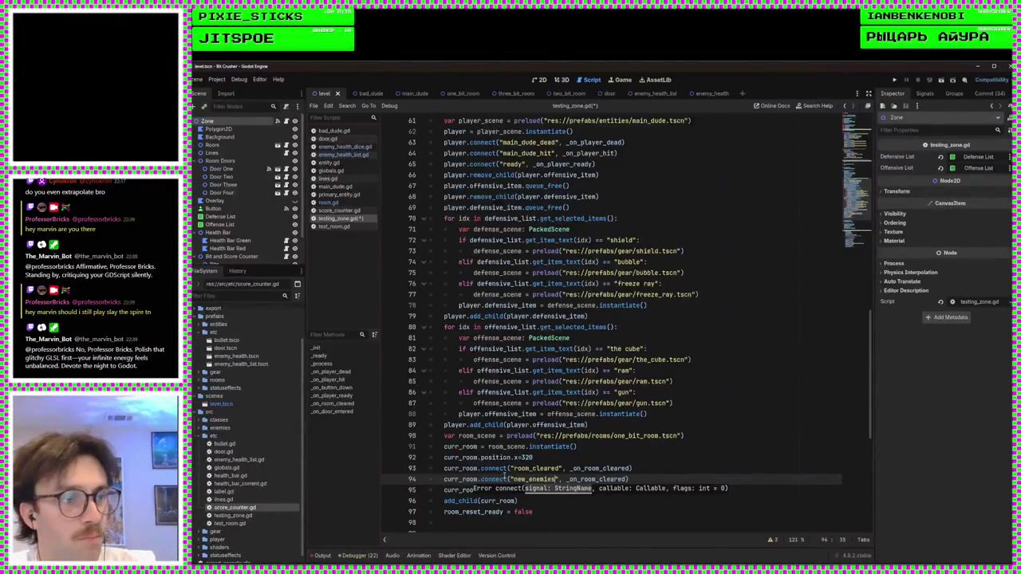
{"action": "key", "text": "BackSpace"}
{"action": "key", "text": "BackSpace"}
{"action": "key", "text": "BackSpace"}
{"action": "key", "text": "BackSpace"}
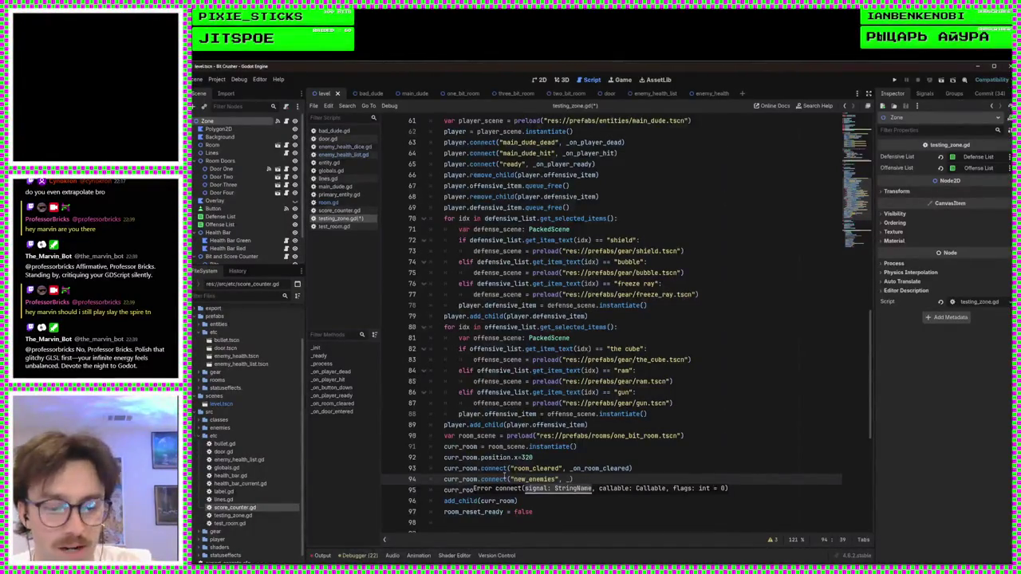
{"action": "type", "text": "o"}
{"action": "key", "text": "ctrl+space"}
{"action": "type", "text": "enemies_adde"}
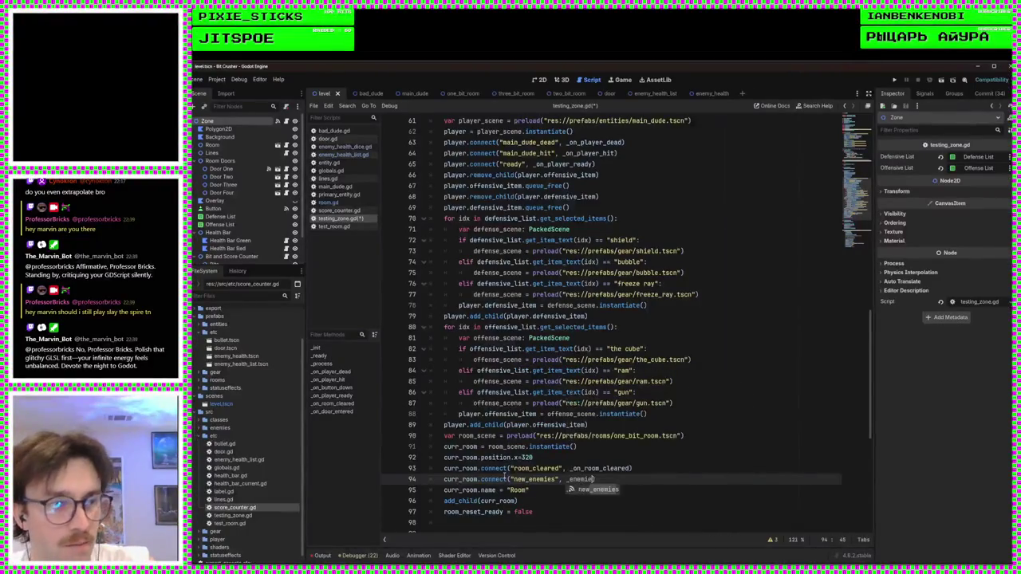
{"action": "type", "text": "d"}
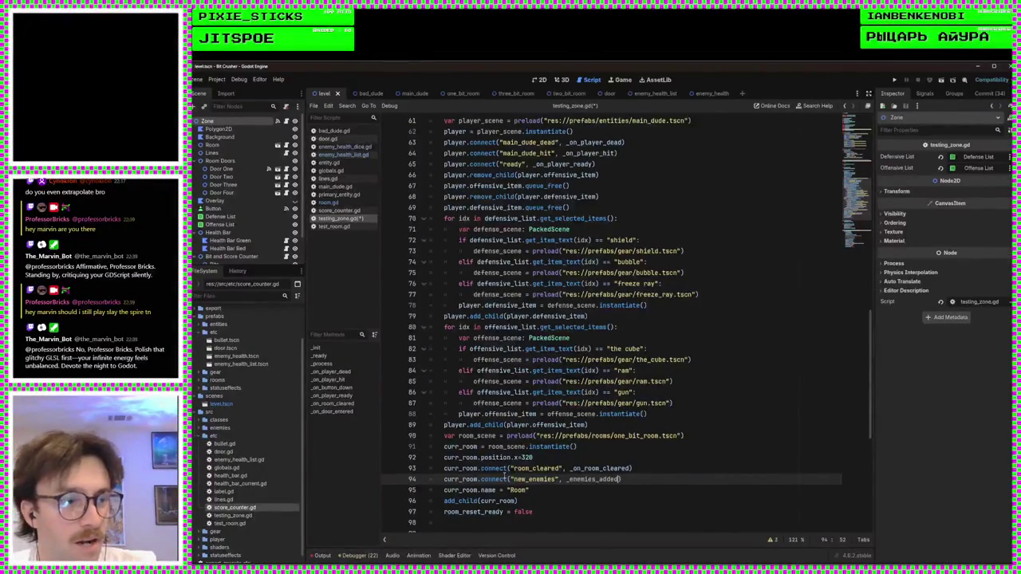
{"action": "key", "text": "ctrl+s"}
{"action": "left_click", "coordinate": [680, 479]}
{"action": "scroll", "coordinate": [542, 341], "scroll_direction": "down", "scroll_amount": 9}
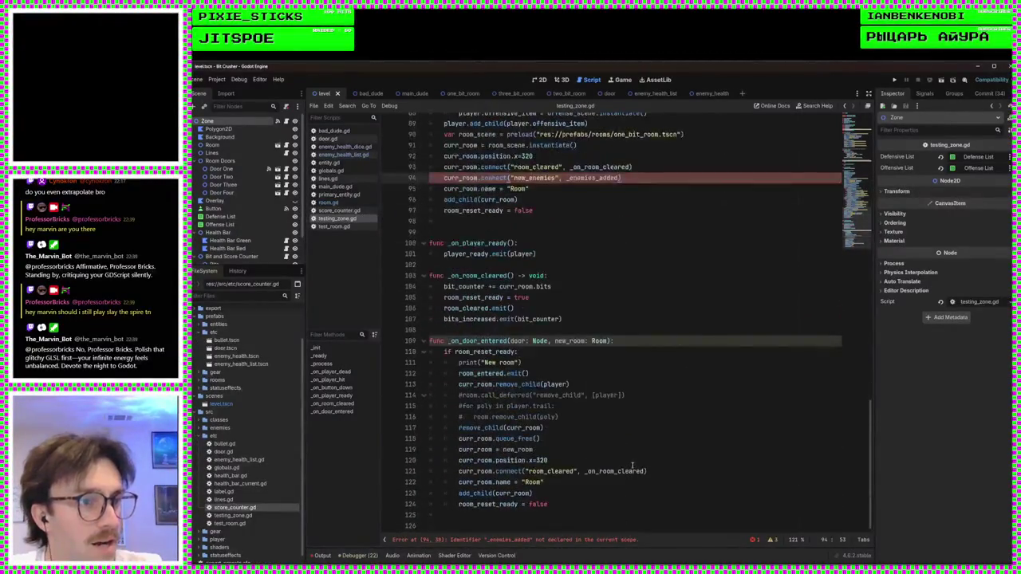
Step: Remove a stray blank line and declare func _enemies_added(enemies: Array[Entity]) -> void: above _on_door_entered
{"action": "left_click", "coordinate": [485, 232]}
{"action": "key", "text": "BackSpace"}
{"action": "key", "text": "BackSpace"}
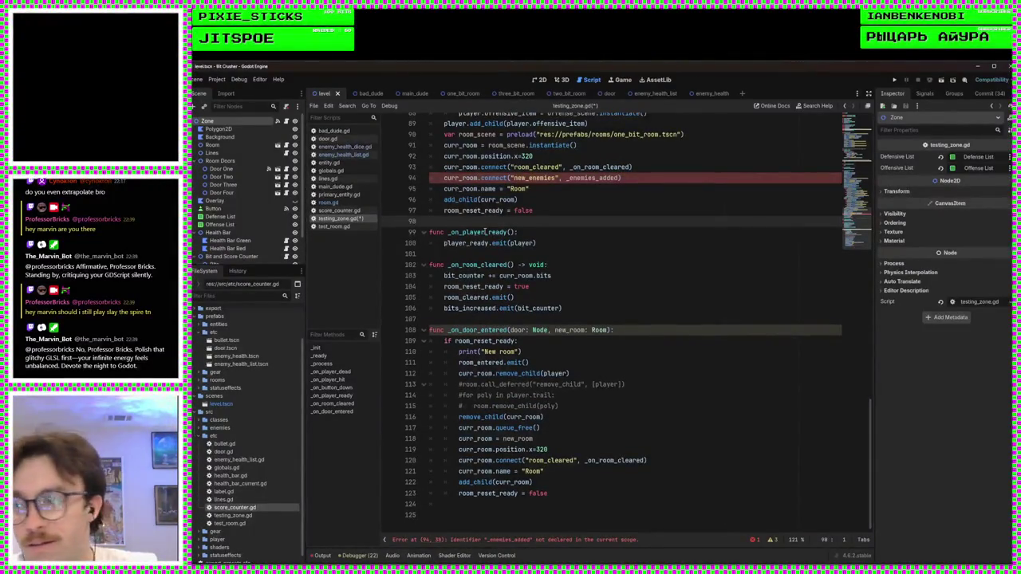
{"action": "key", "text": "Down"}
{"action": "key", "text": "Down"}
{"action": "key", "text": "Down"}
{"action": "key", "text": "Down"}
{"action": "key", "text": "Down"}
{"action": "key", "text": "Down"}
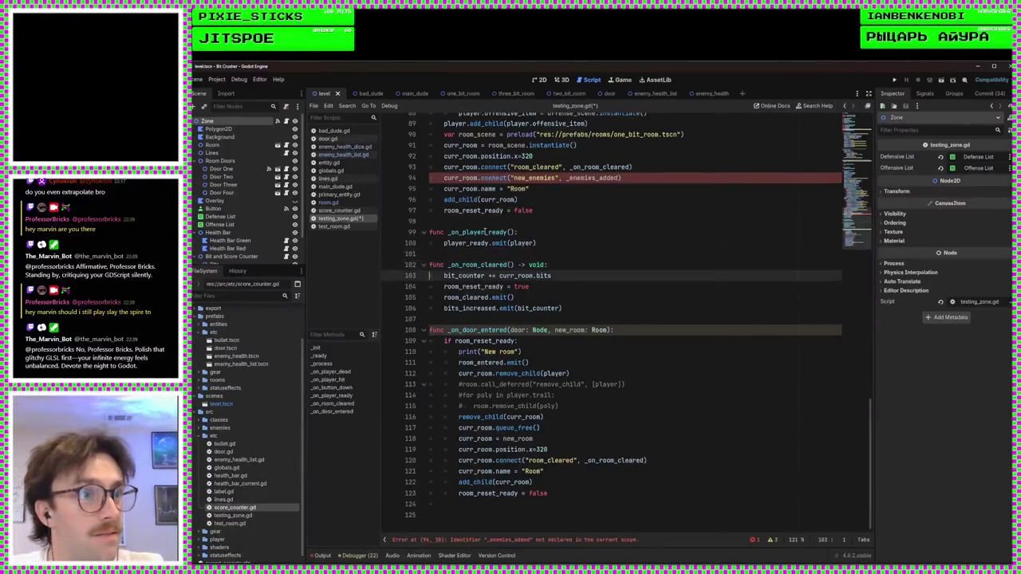
{"action": "key", "text": "Return"}
{"action": "key", "text": "Return"}
{"action": "key", "text": "Up"}
{"action": "type", "text": "func _"}
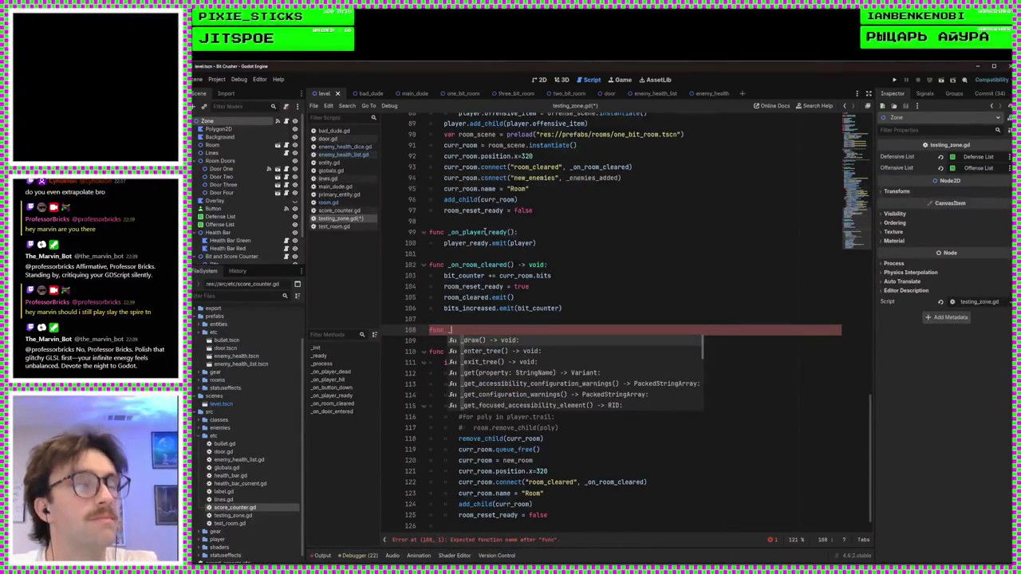
{"action": "type", "text": "enemies_"}
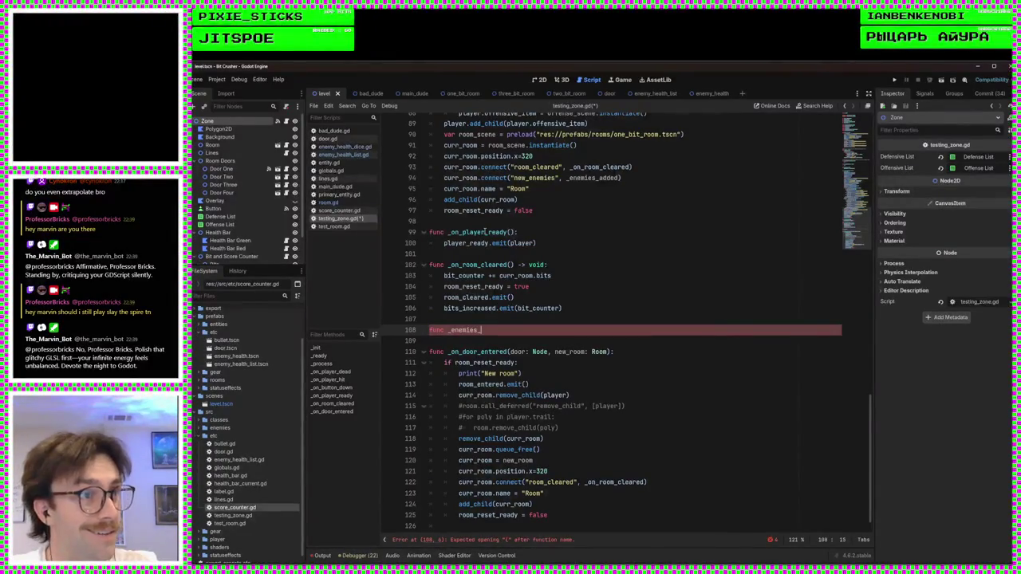
{"action": "type", "text": "added("}
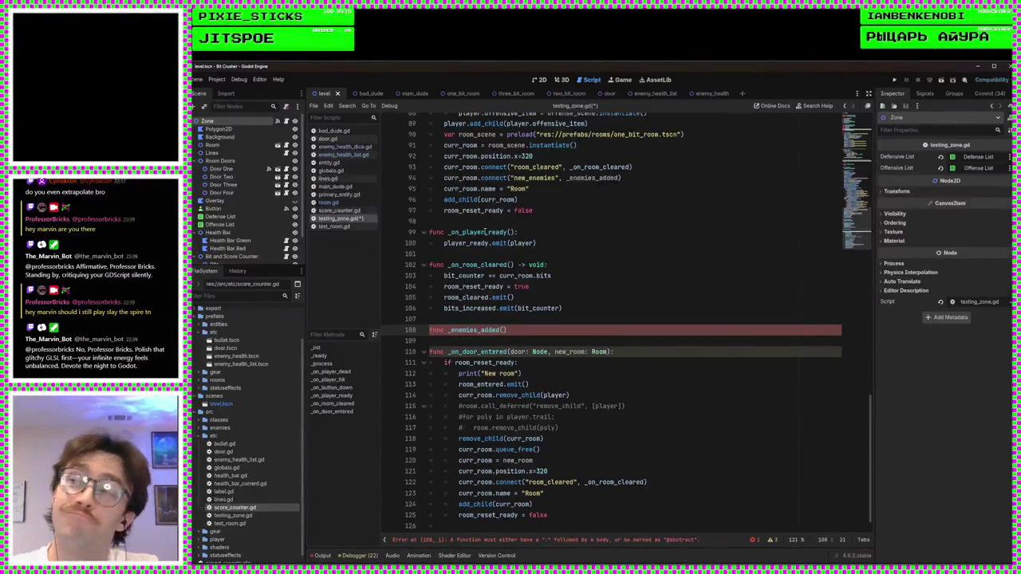
{"action": "type", "text": "enemies"}
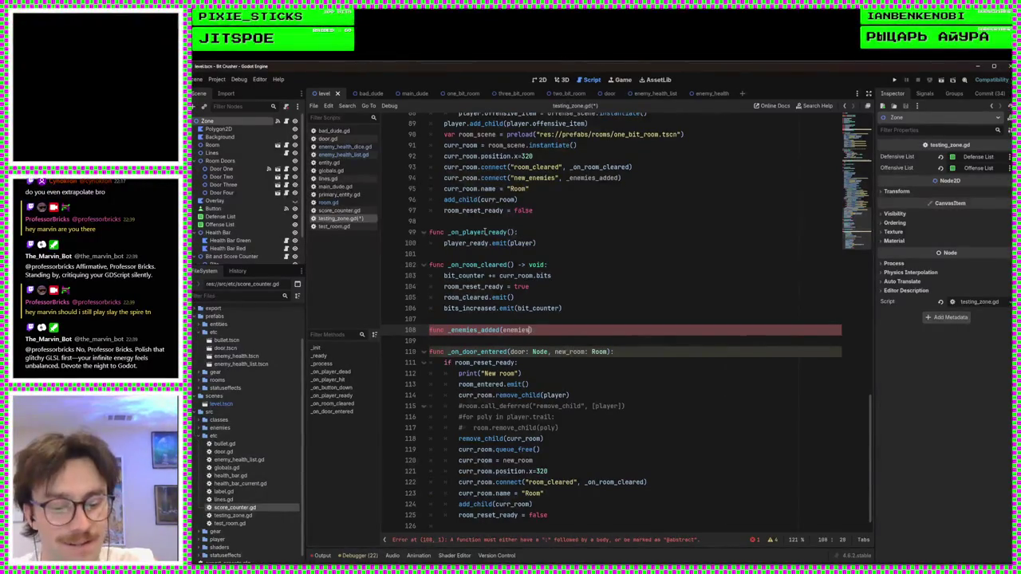
{"action": "type", "text": ": Array["}
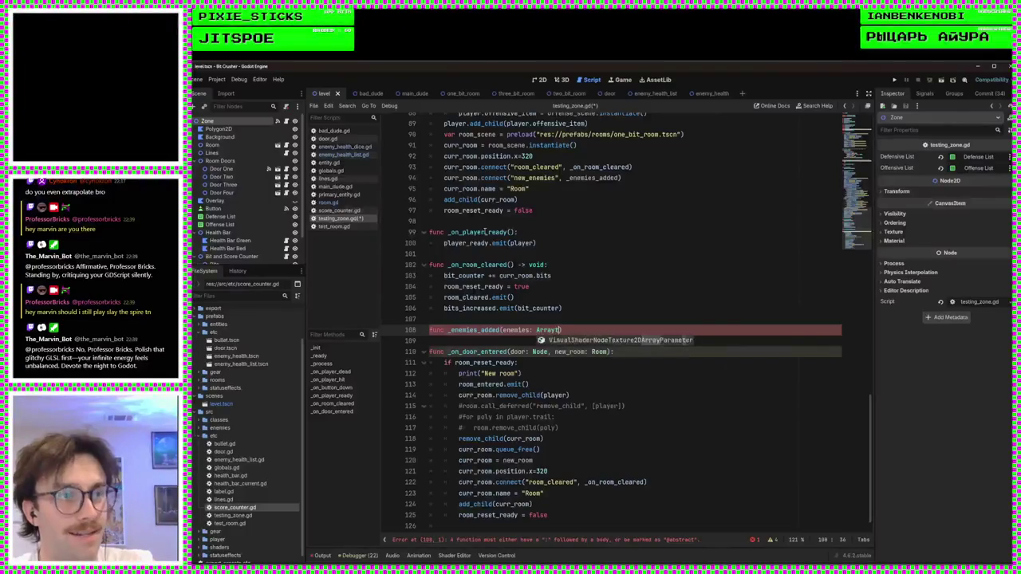
{"action": "type", "text": "Entity])"}
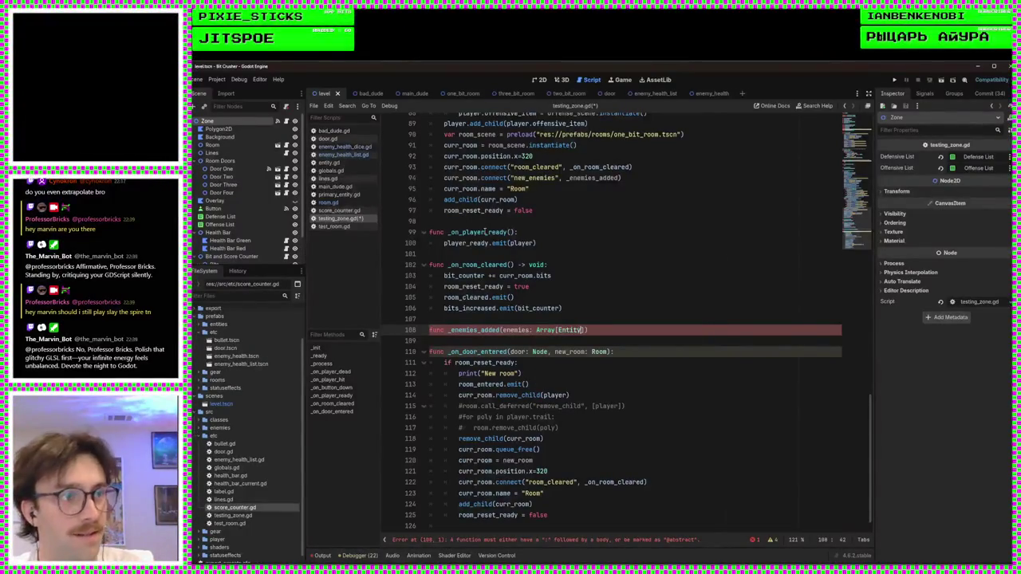
{"action": "type", "text": "> "}
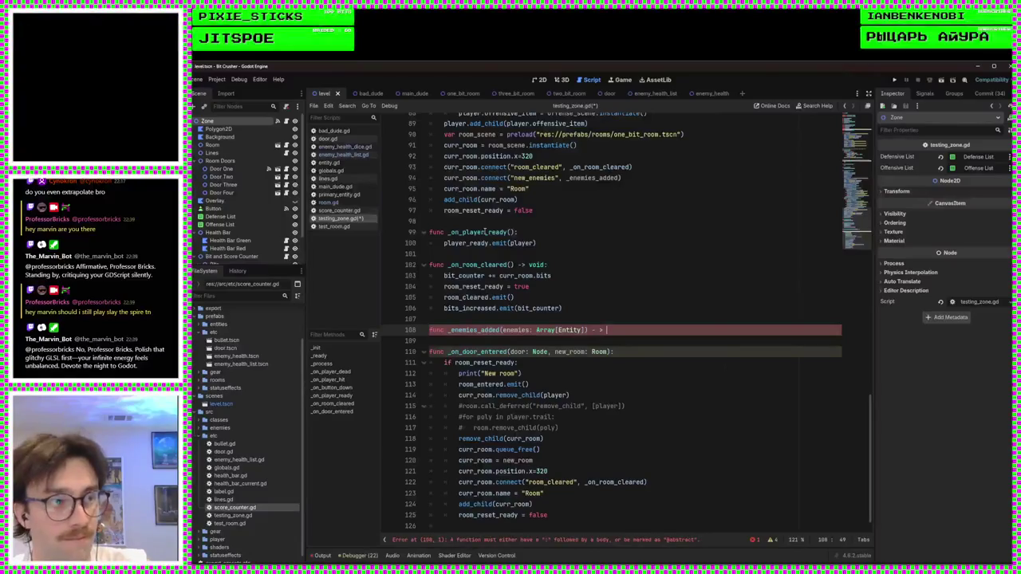
{"action": "type", "text": "> void:"}
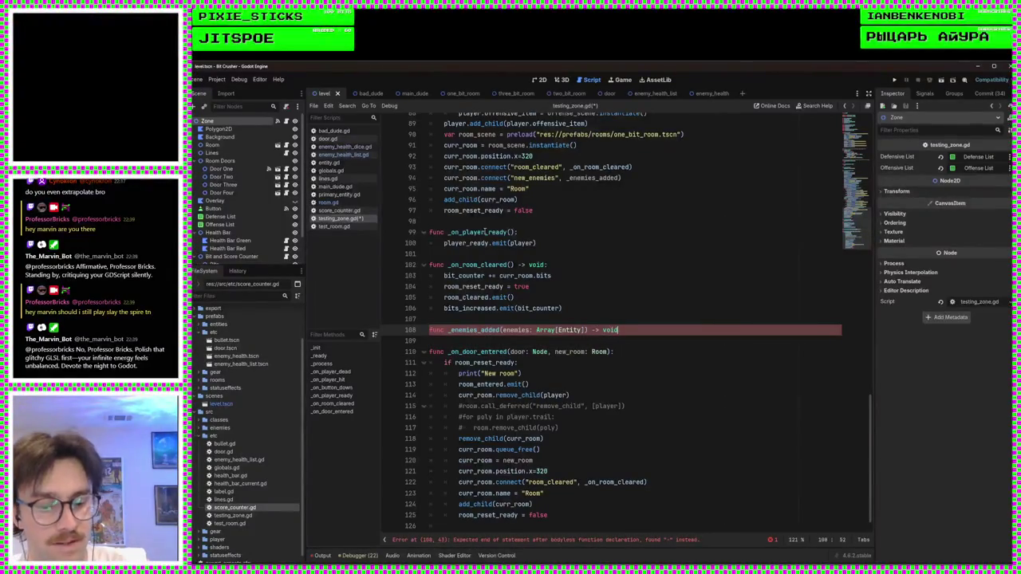
{"action": "key", "text": "Return"}
{"action": "scroll", "coordinate": [485, 231], "scroll_direction": "up", "scroll_amount": 3}
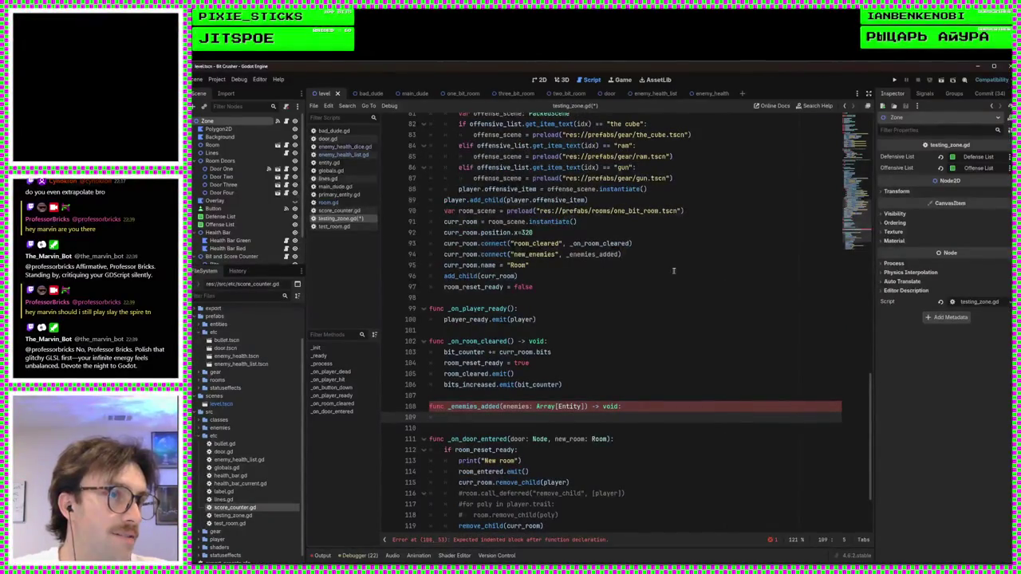
{"action": "left_click", "coordinate": [631, 254]}
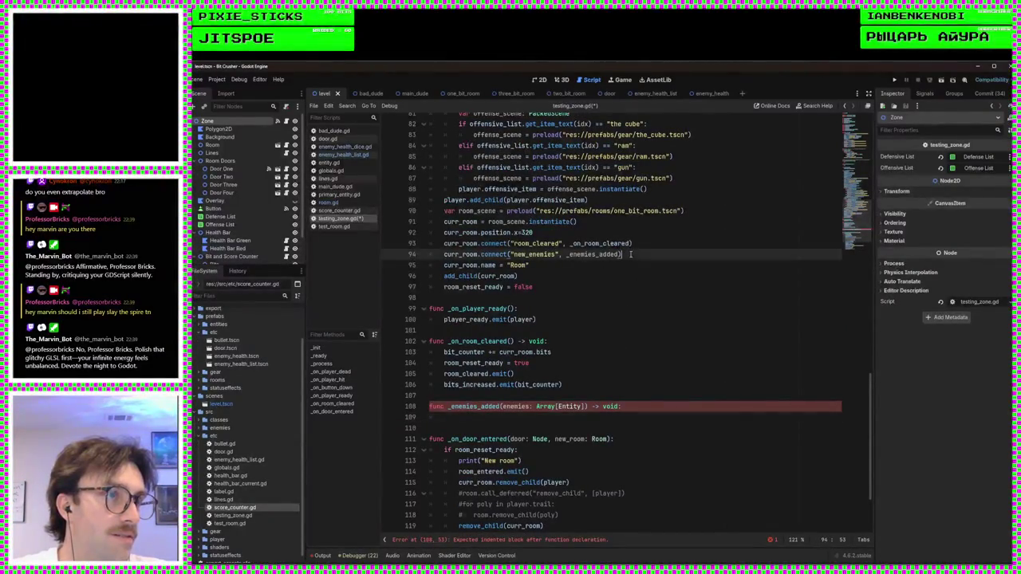
{"action": "left_click", "coordinate": [483, 421]}
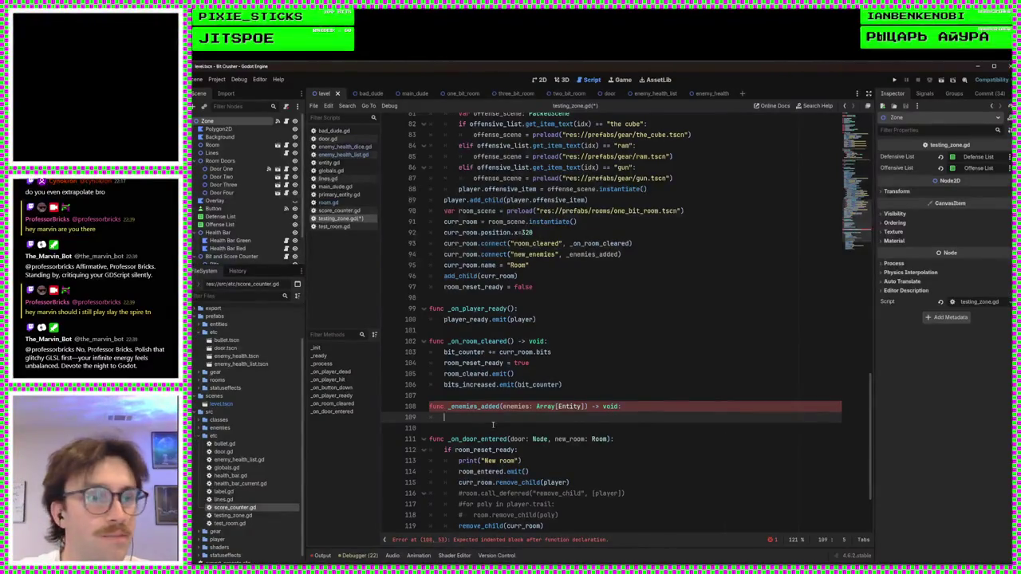
{"action": "key", "text": "Tab"}
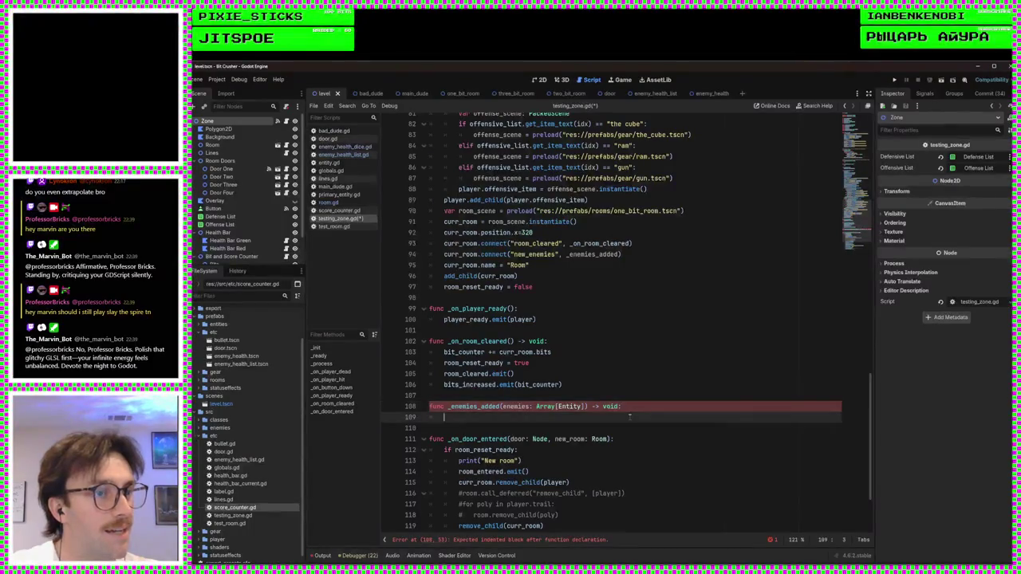
{"action": "left_click", "coordinate": [500, 408]}
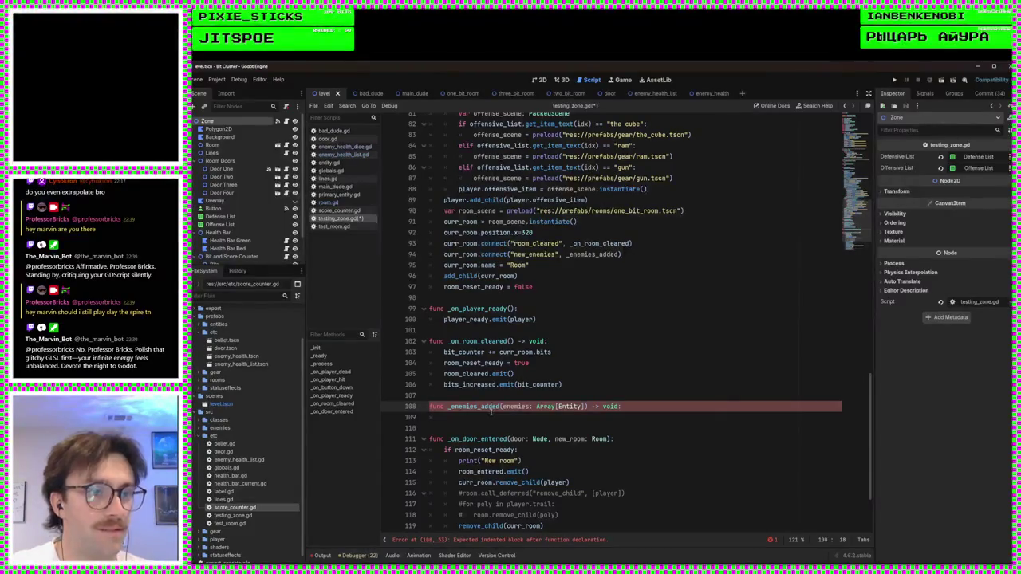
{"action": "left_click", "coordinate": [485, 418]}
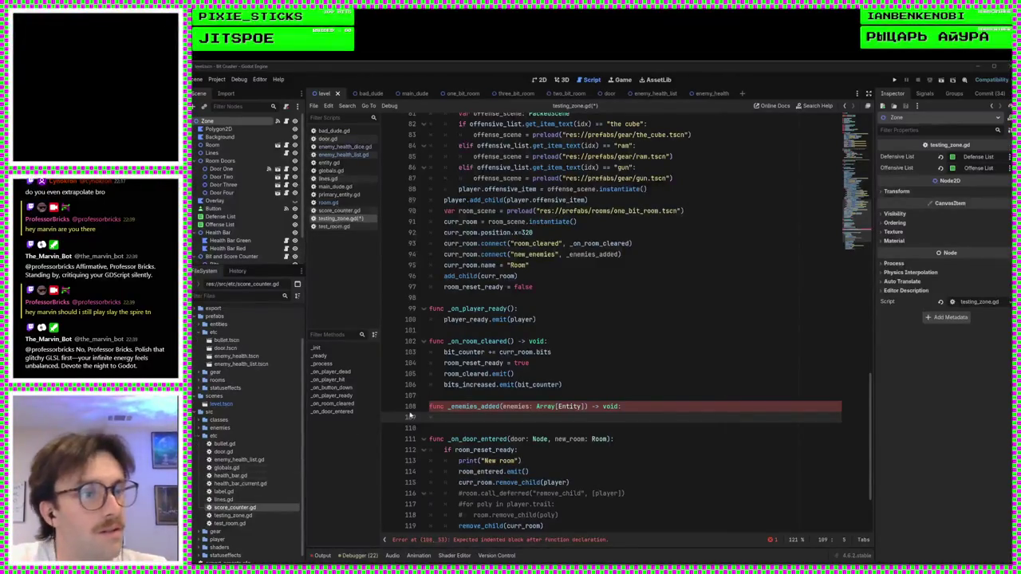
{"action": "left_click", "coordinate": [466, 415]}
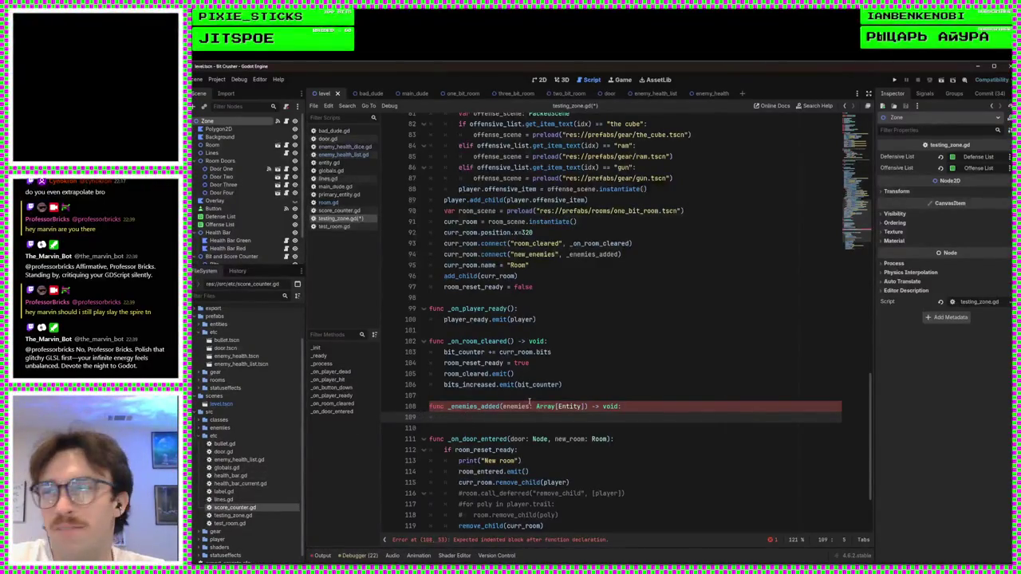
Step: Type new_enemies.emit as the first line of the _enemies_added body
{"action": "scroll", "coordinate": [529, 401], "scroll_direction": "down", "scroll_amount": 3}
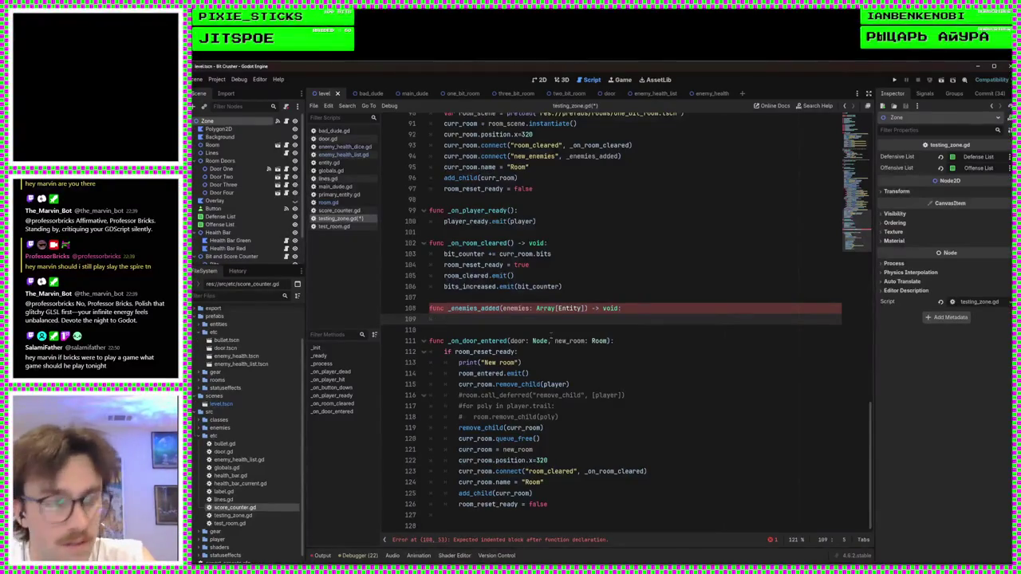
{"action": "type", "text": "new_enemies.emit"}
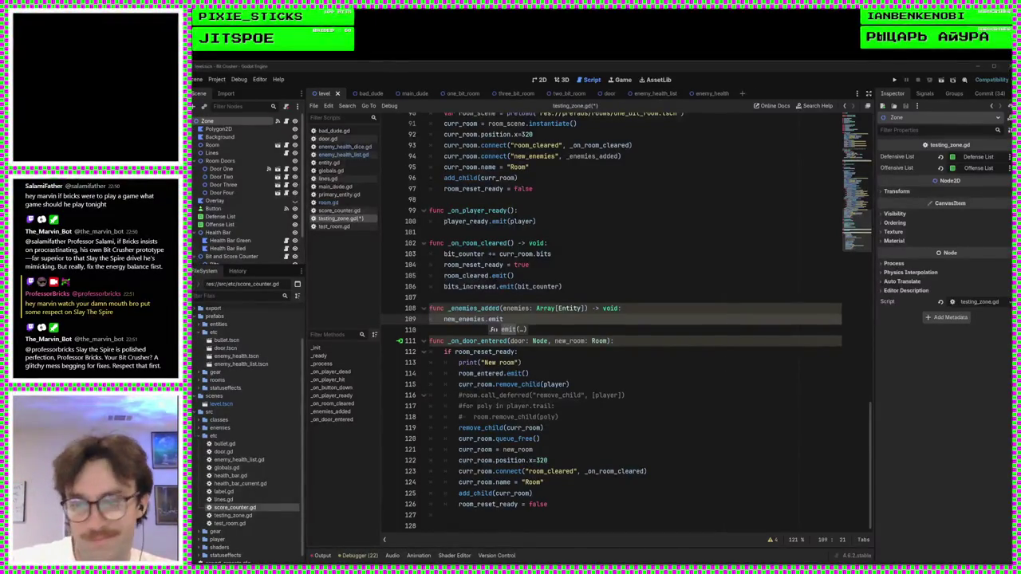
Step: Complete the call as new_enemies.emit(enemies), save, and show testing_zone's Signals dock
{"action": "left_click", "coordinate": [614, 322]}
{"action": "type", "text": "(enemies"}
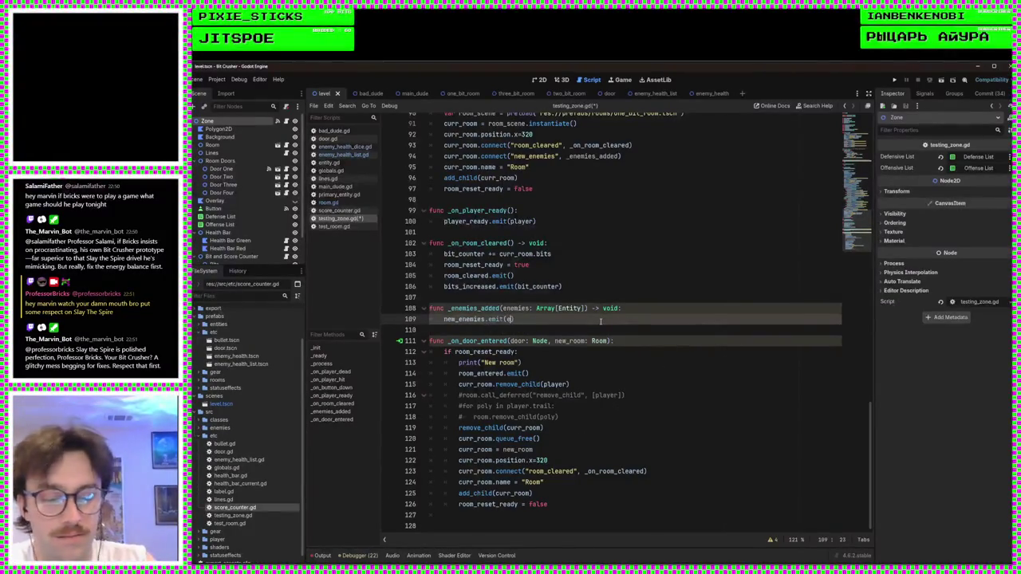
{"action": "key", "text": "ctrl+s"}
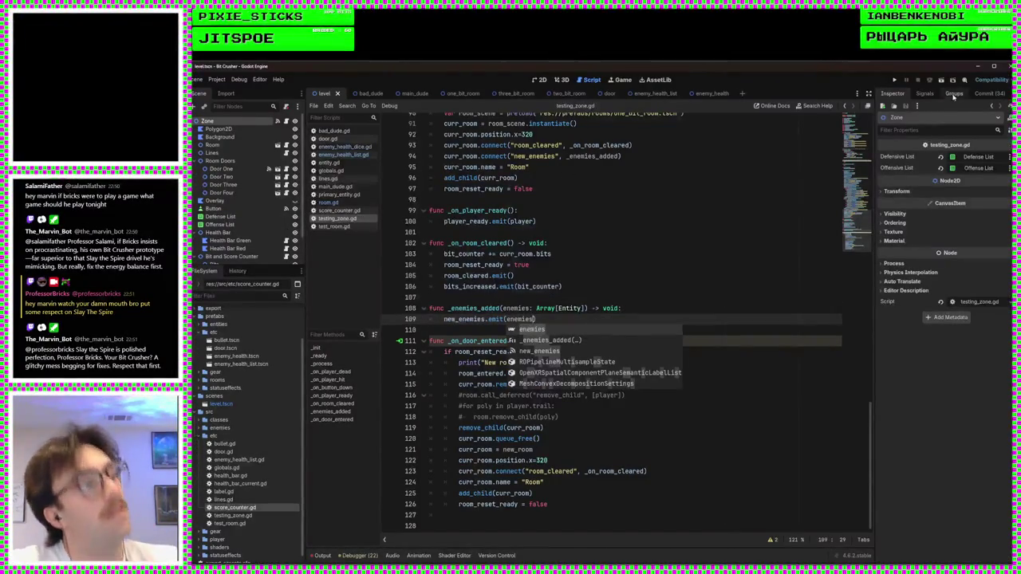
{"action": "left_click", "coordinate": [928, 94]}
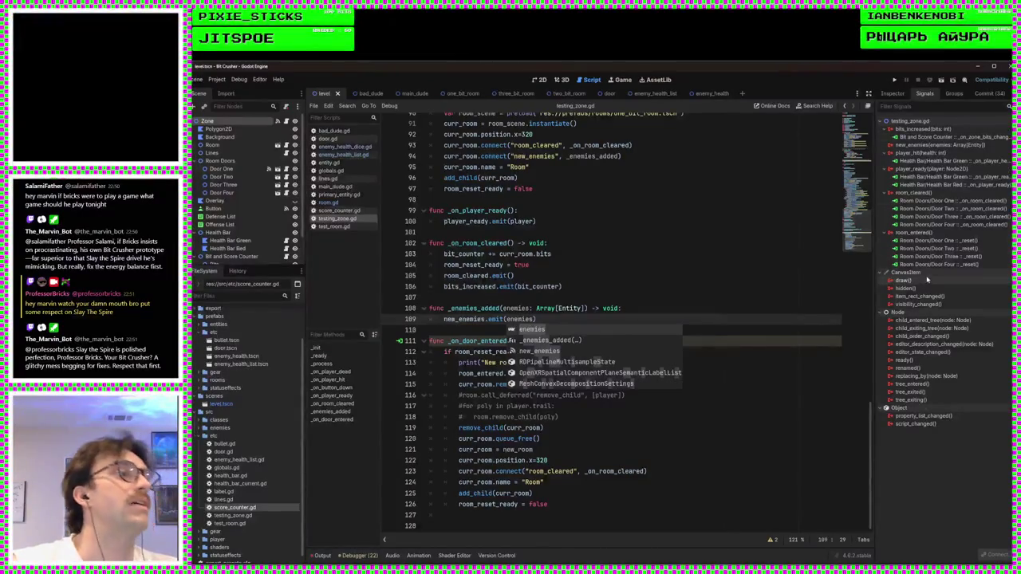
Step: Connect the new_enemies signal to Enemy Health List's _on_enemies_ready method
{"action": "double_click", "coordinate": [920, 146]}
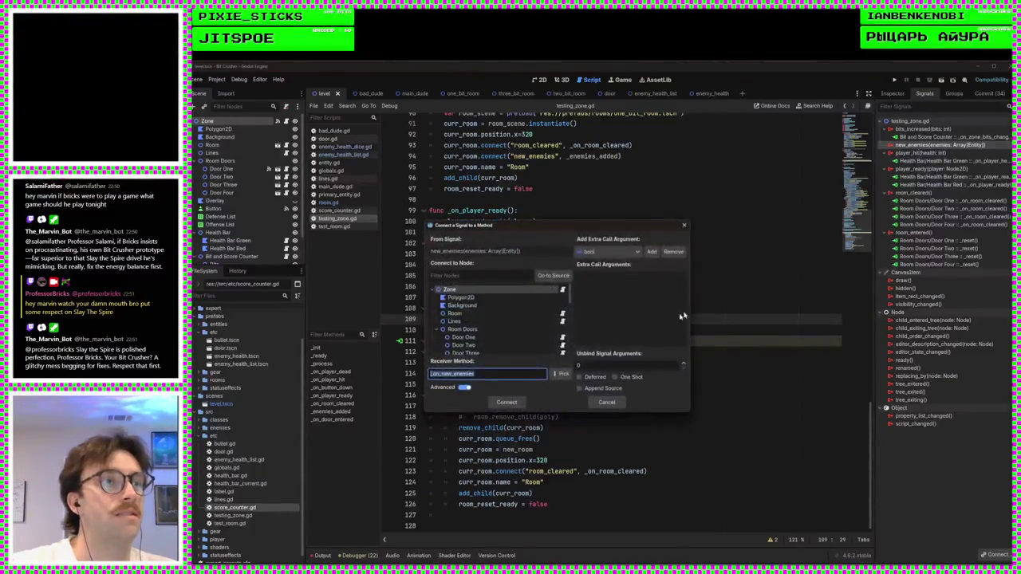
{"action": "scroll", "coordinate": [503, 323], "scroll_direction": "down", "scroll_amount": 3}
{"action": "scroll", "coordinate": [505, 330], "scroll_direction": "down", "scroll_amount": 5}
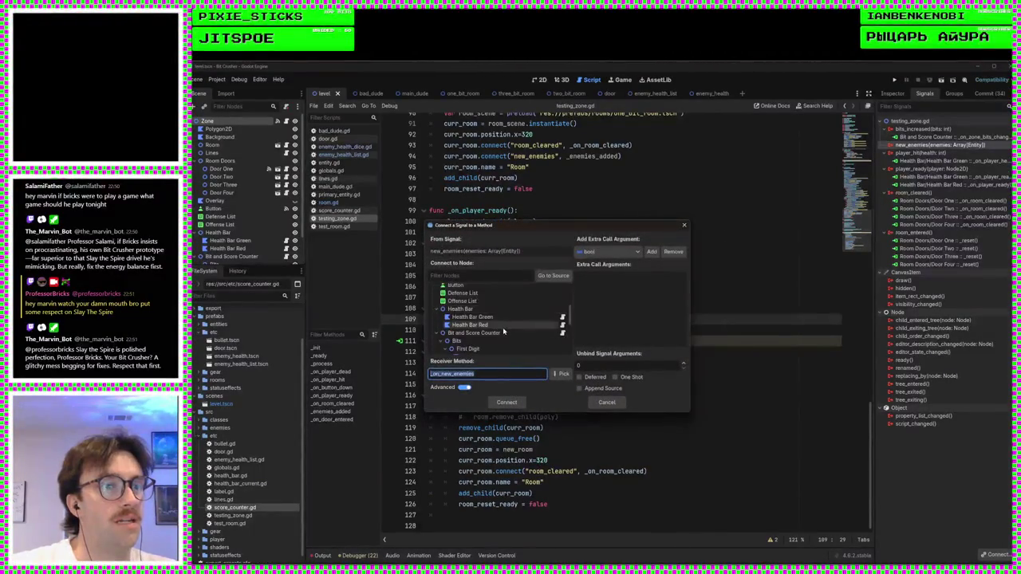
{"action": "scroll", "coordinate": [494, 335], "scroll_direction": "down", "scroll_amount": 3}
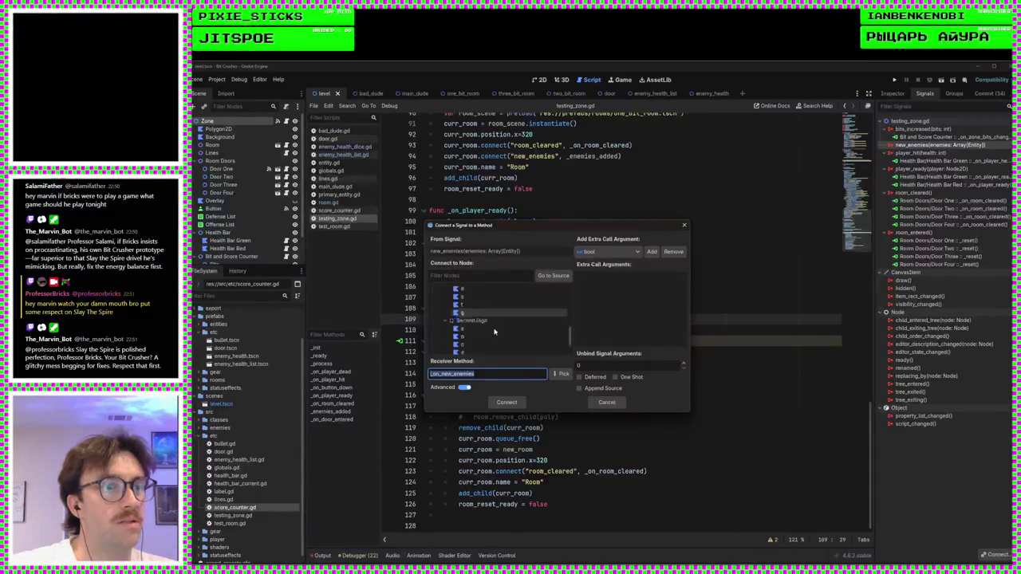
{"action": "left_click", "coordinate": [483, 350]}
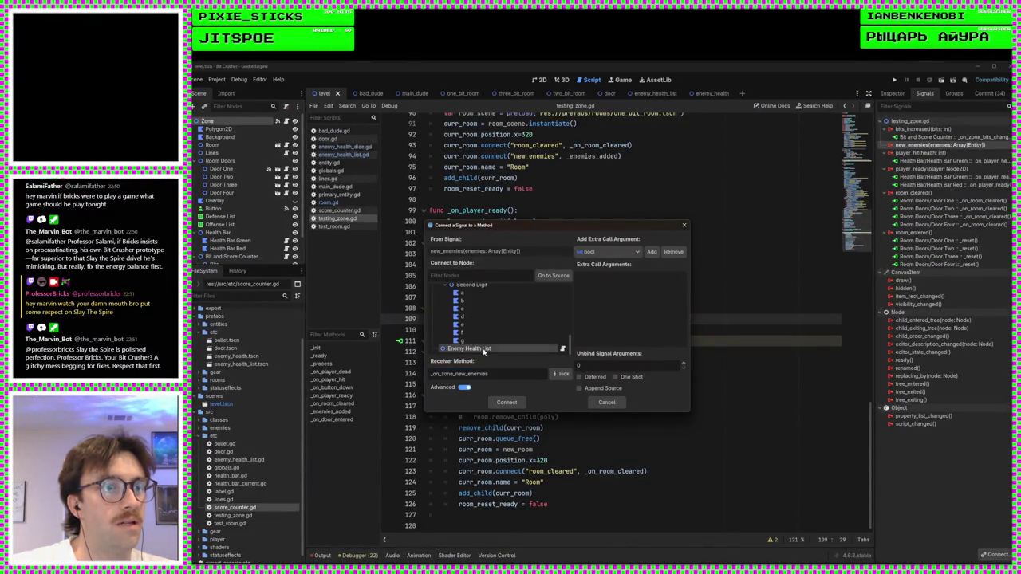
{"action": "left_click", "coordinate": [561, 373]}
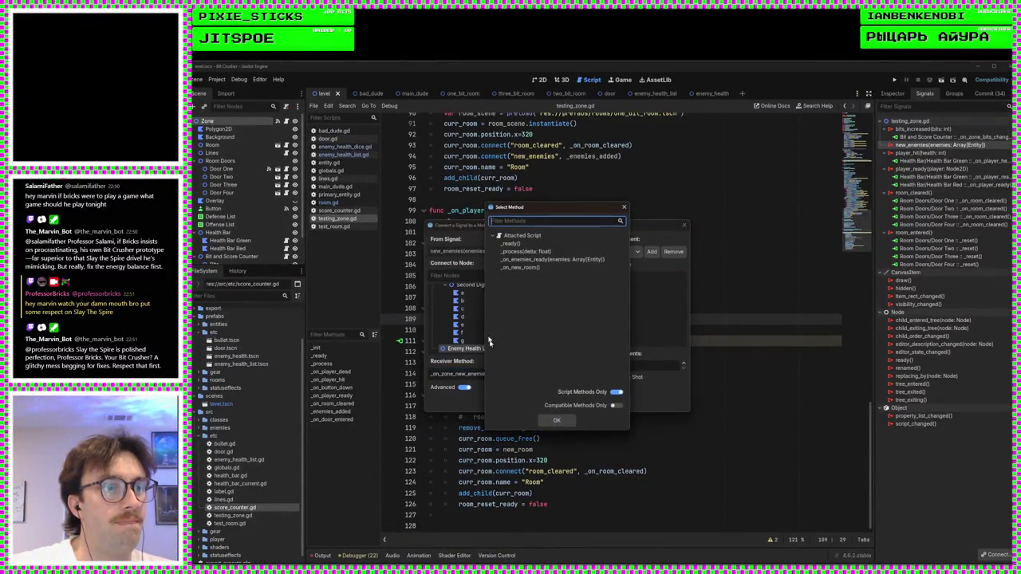
{"action": "left_click", "coordinate": [550, 260]}
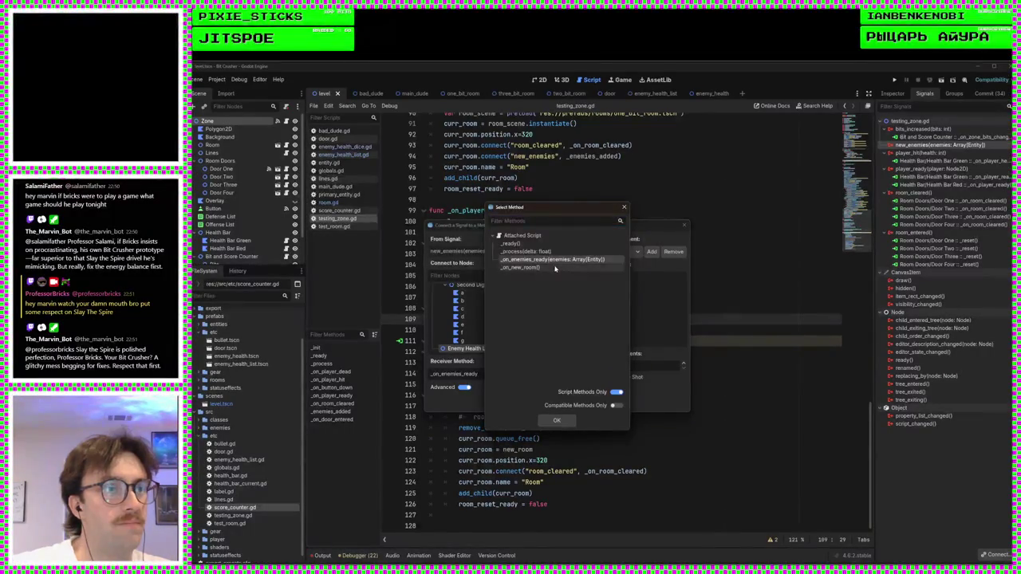
{"action": "left_click", "coordinate": [557, 421]}
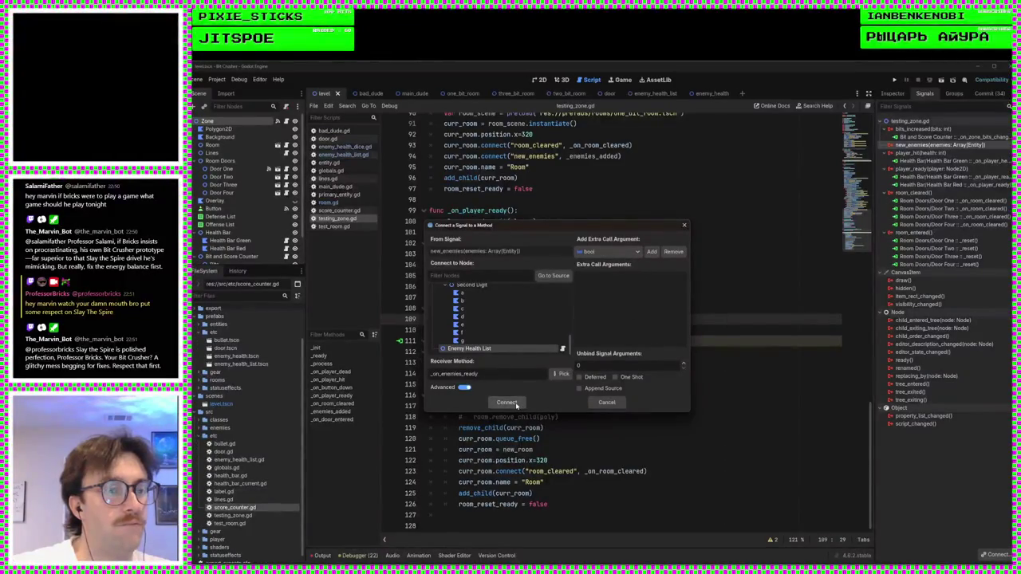
{"action": "left_click", "coordinate": [516, 403]}
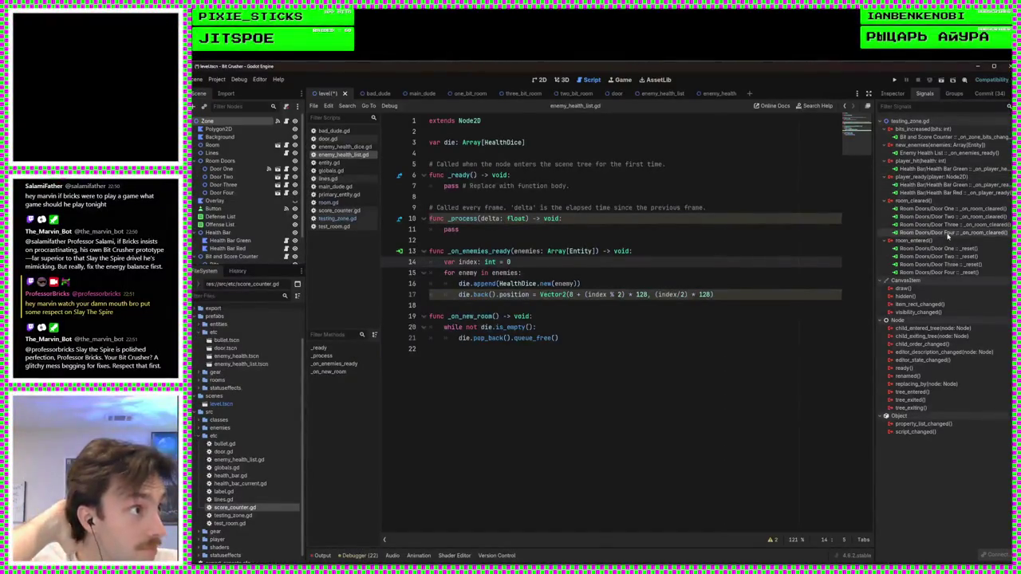
Step: Connect the room_entered signal to Enemy Health List's _on_new_room method
{"action": "double_click", "coordinate": [944, 240]}
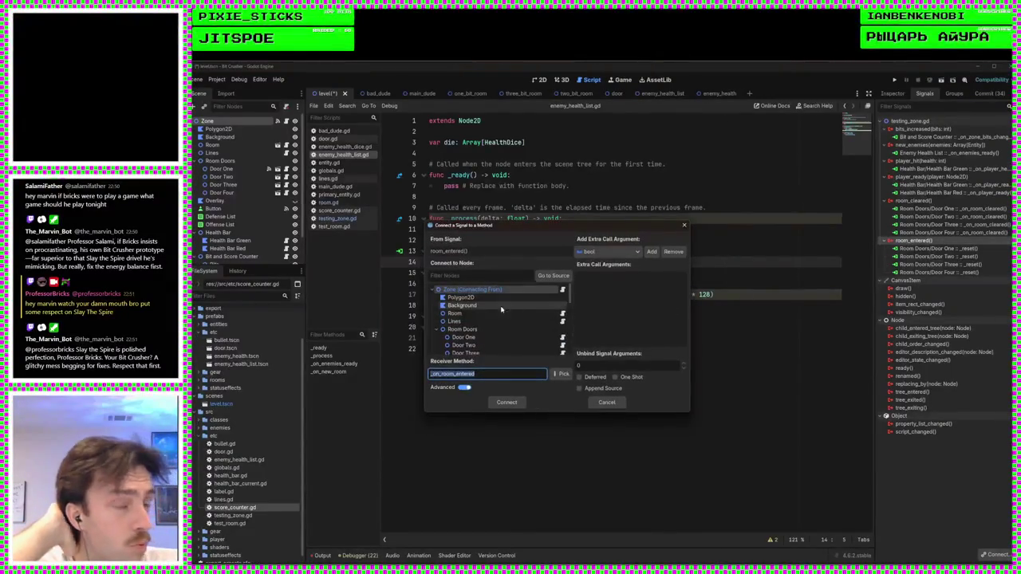
{"action": "scroll", "coordinate": [486, 319], "scroll_direction": "down", "scroll_amount": 10}
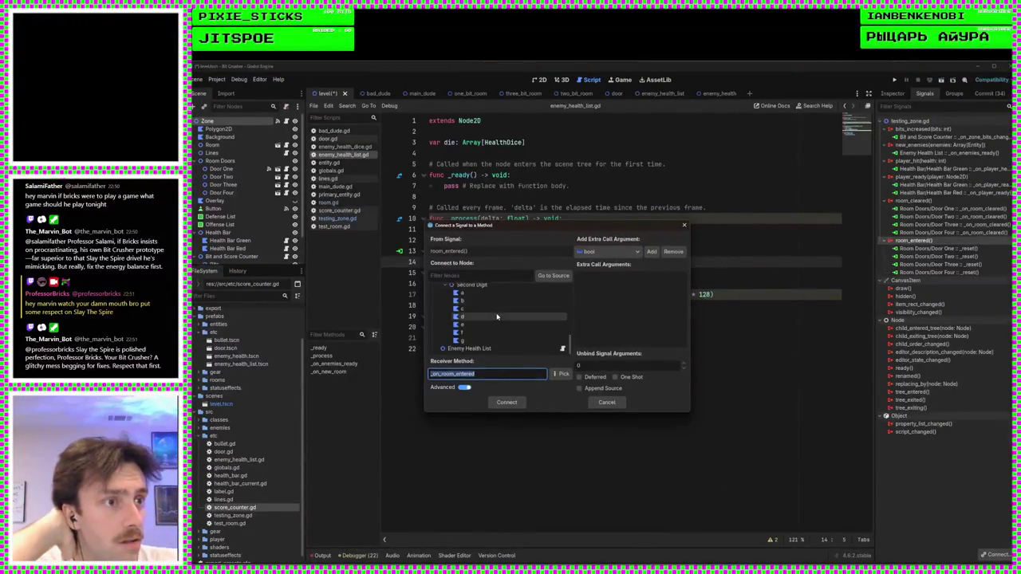
{"action": "left_click", "coordinate": [519, 348]}
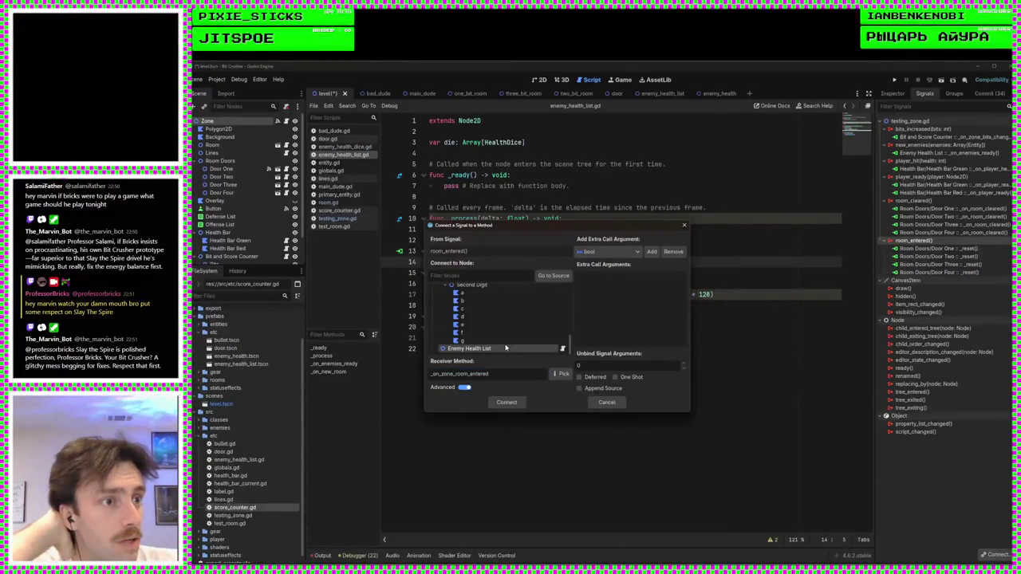
{"action": "left_click", "coordinate": [563, 375]}
{"action": "left_click", "coordinate": [558, 269]}
{"action": "left_click", "coordinate": [558, 416]}
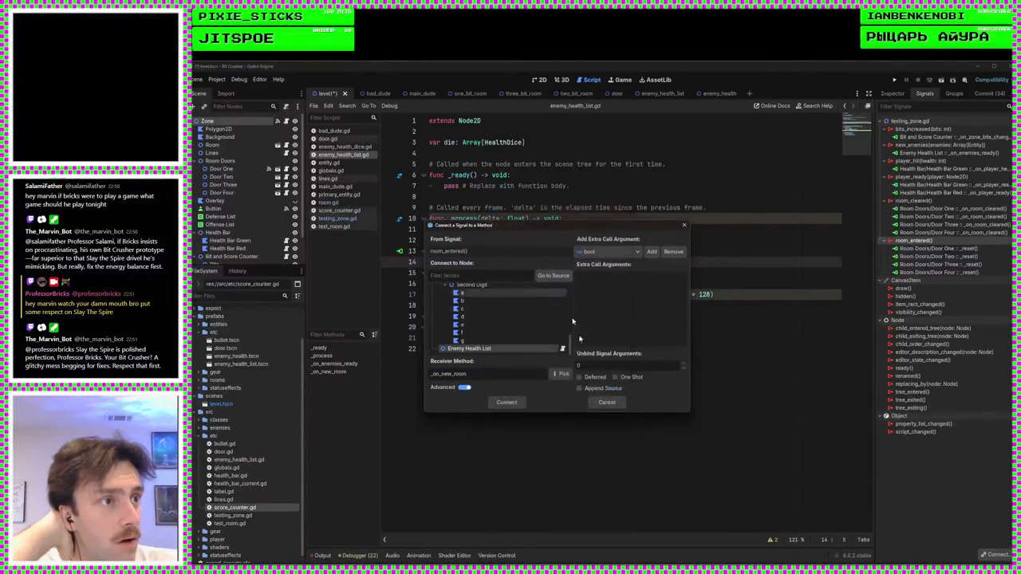
{"action": "left_click", "coordinate": [508, 403]}
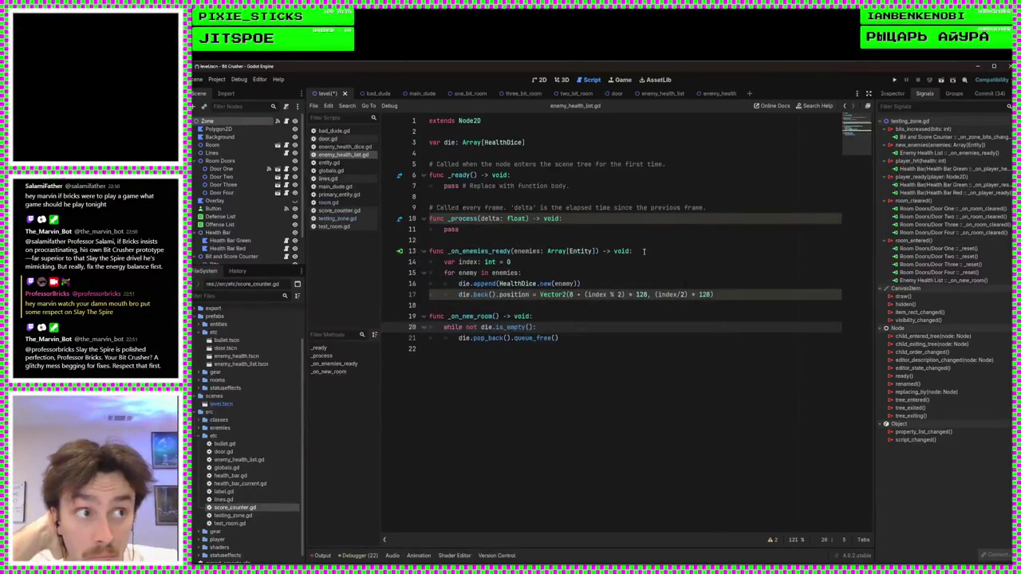
{"action": "left_click", "coordinate": [638, 254]}
{"action": "key", "text": "Down"}
Step: Save the level scene, playtest the health dice, then return to the 2D view
{"action": "key", "text": "ctrl+s"}
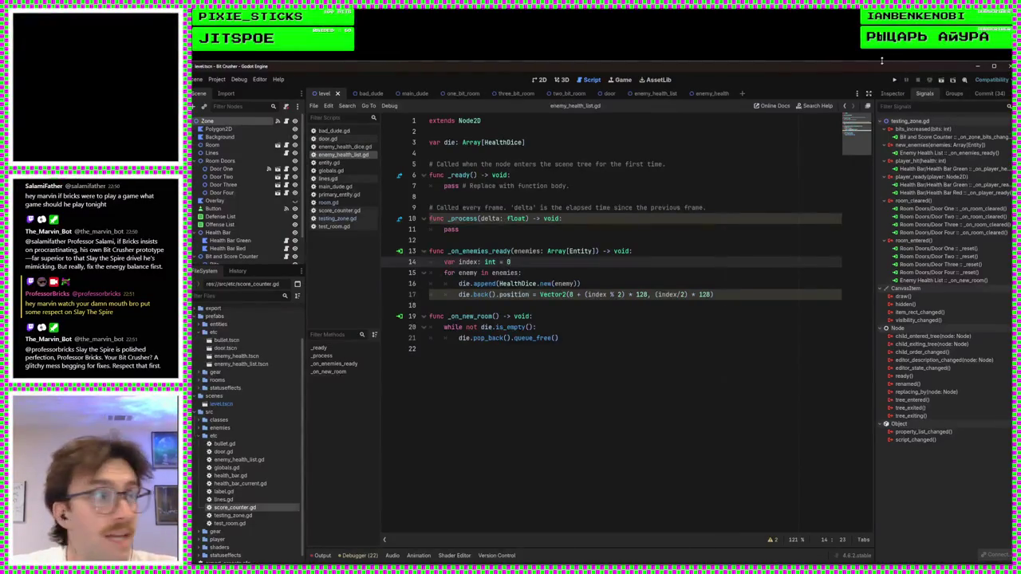
{"action": "left_click", "coordinate": [894, 79]}
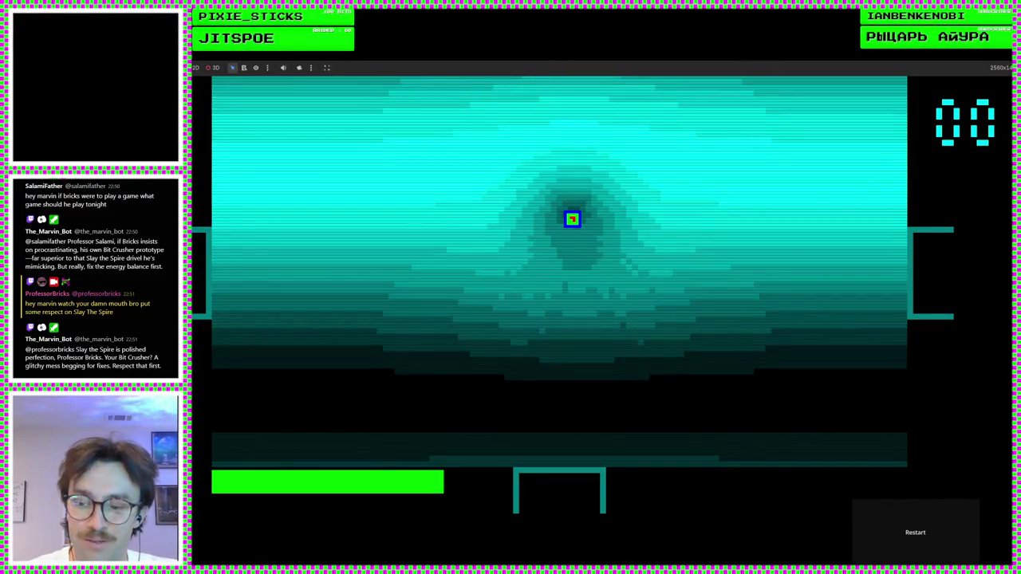
{"action": "key", "text": "F8"}
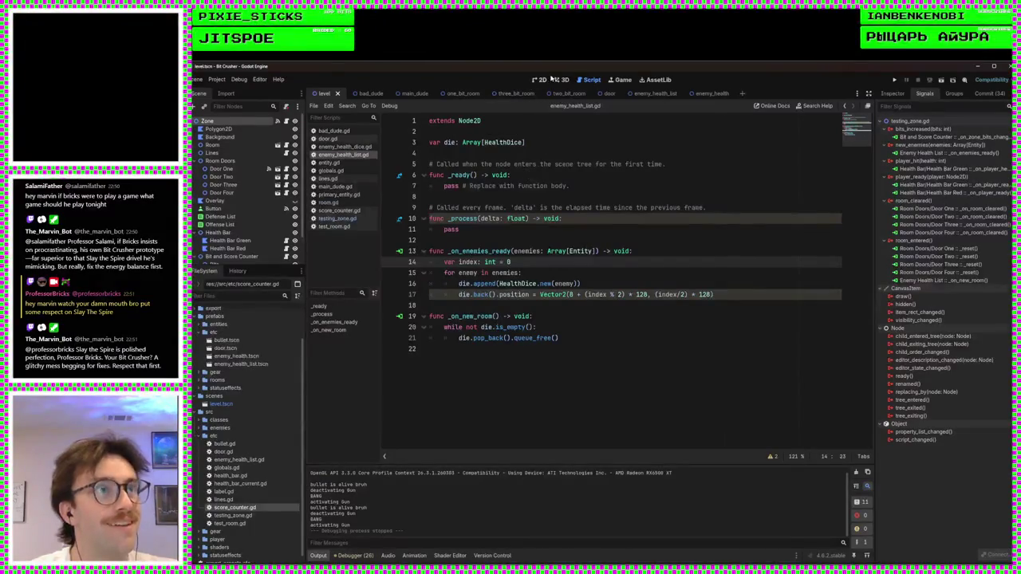
{"action": "left_click", "coordinate": [542, 80]}
{"action": "scroll", "coordinate": [694, 319], "scroll_direction": "down", "scroll_amount": 1}
{"action": "scroll", "coordinate": [652, 341], "scroll_direction": "up", "scroll_amount": 1}
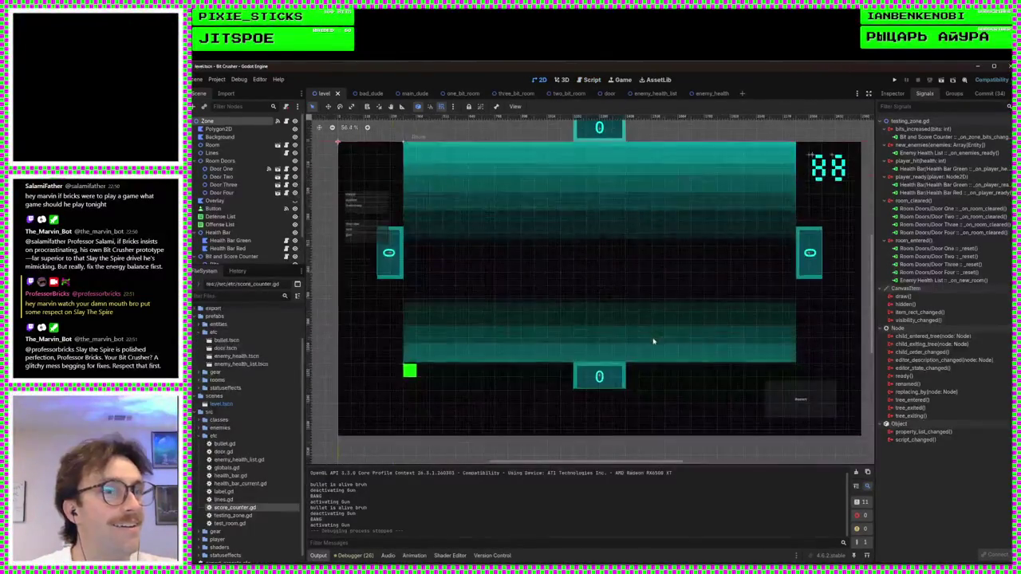
{"action": "scroll", "coordinate": [236, 225], "scroll_direction": "down", "scroll_amount": 2}
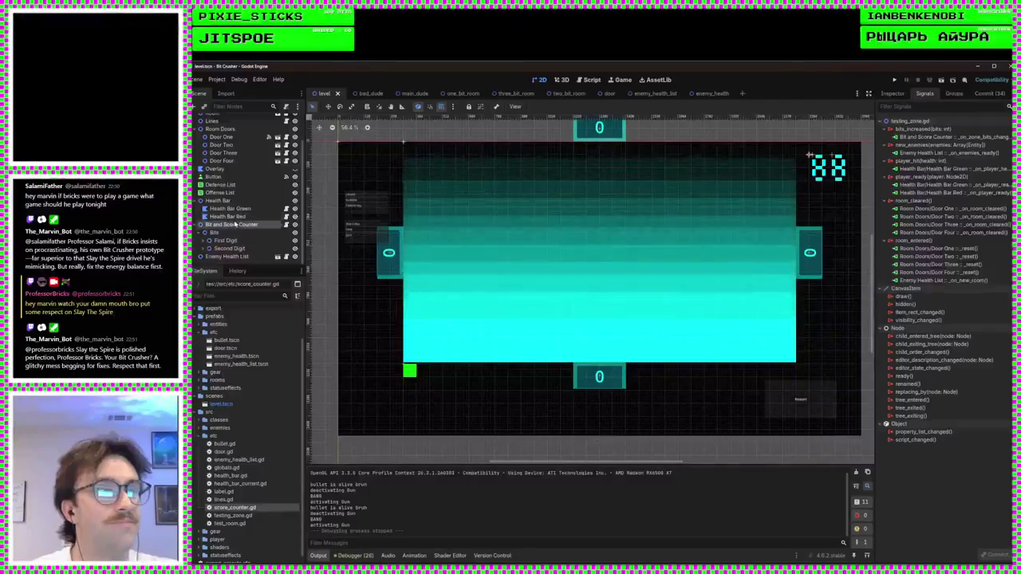
Step: Set the Enemy Health List's Ordering Z Index to 31 and playtest the dice layering
{"action": "left_click", "coordinate": [236, 225]}
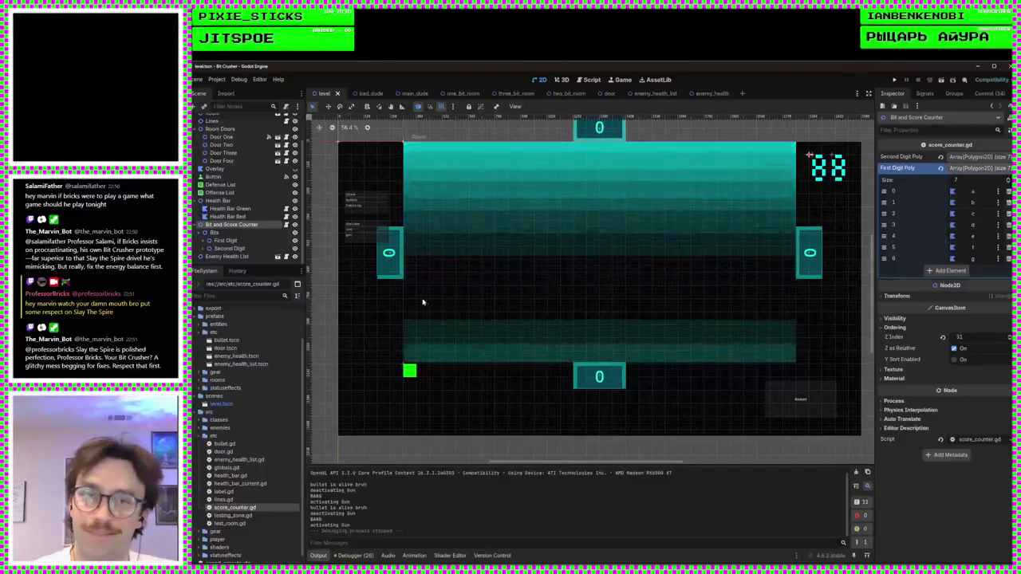
{"action": "left_click", "coordinate": [620, 258]}
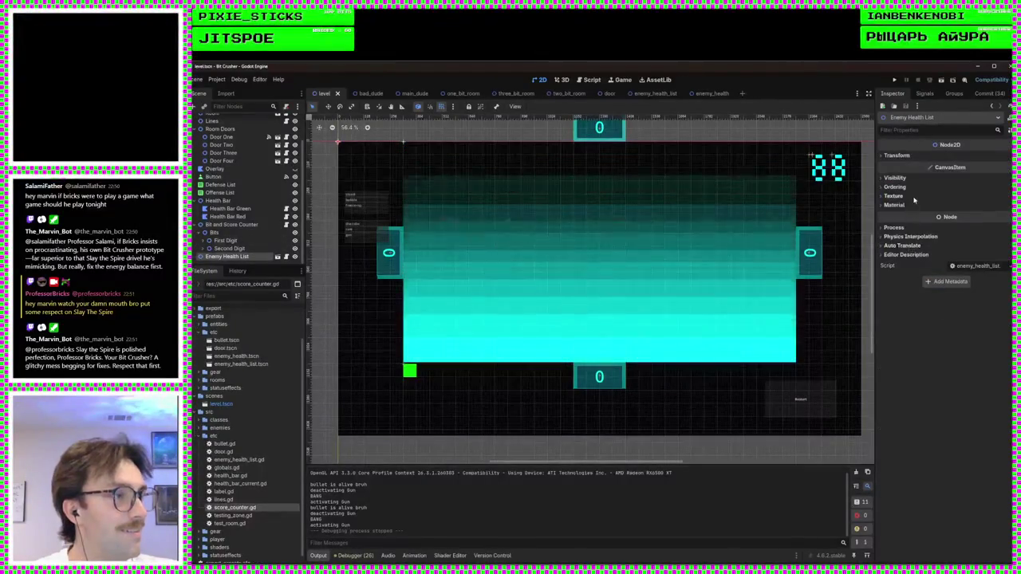
{"action": "left_click", "coordinate": [895, 186]}
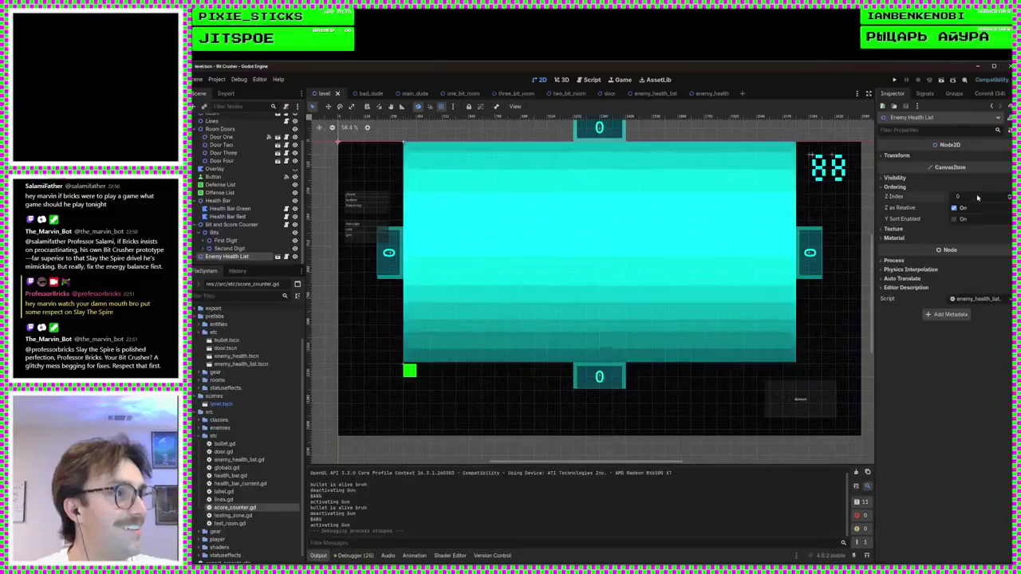
{"action": "left_click", "coordinate": [978, 196]}
{"action": "type", "text": "31"}
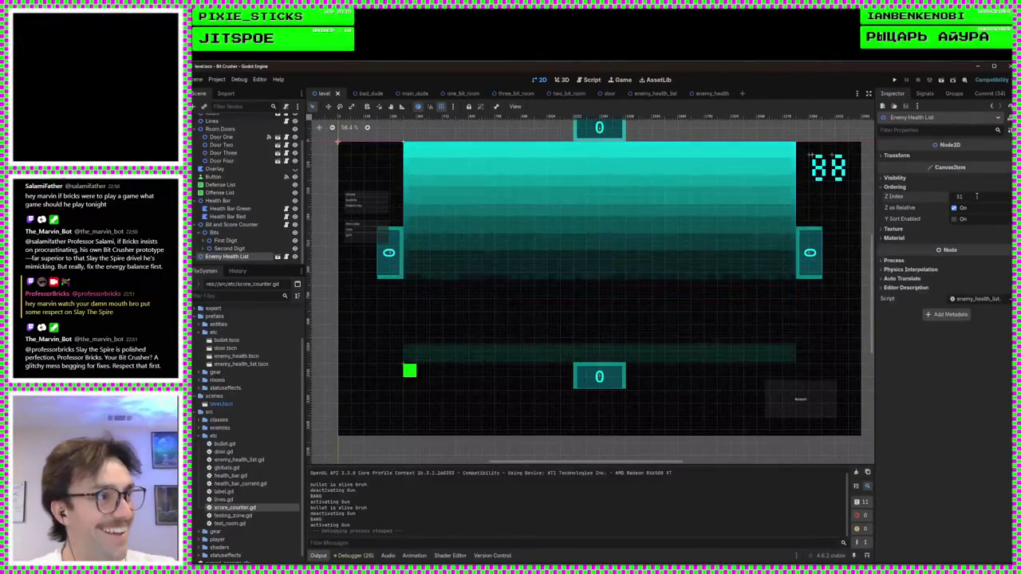
{"action": "key", "text": "Return"}
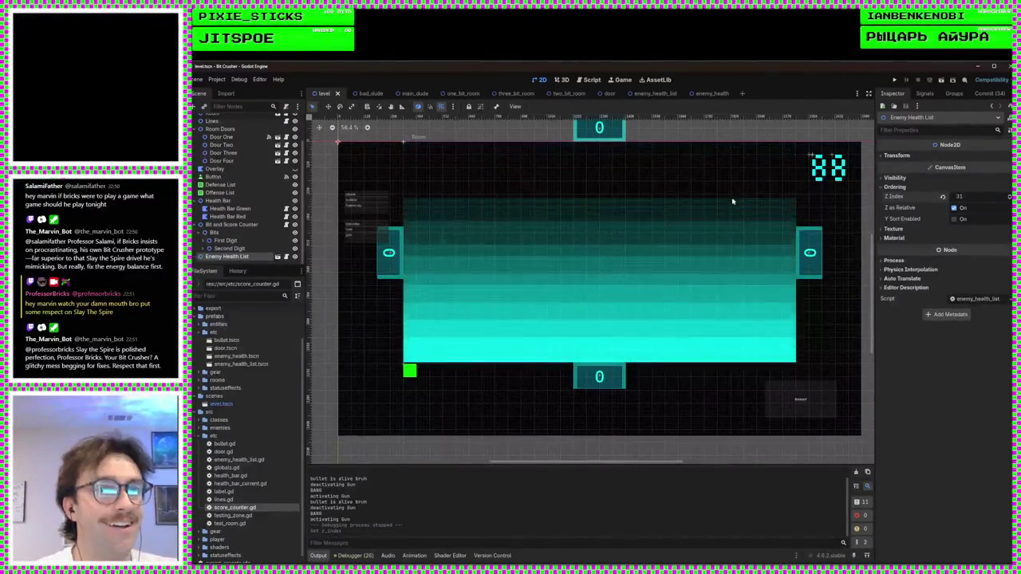
{"action": "left_click", "coordinate": [894, 80]}
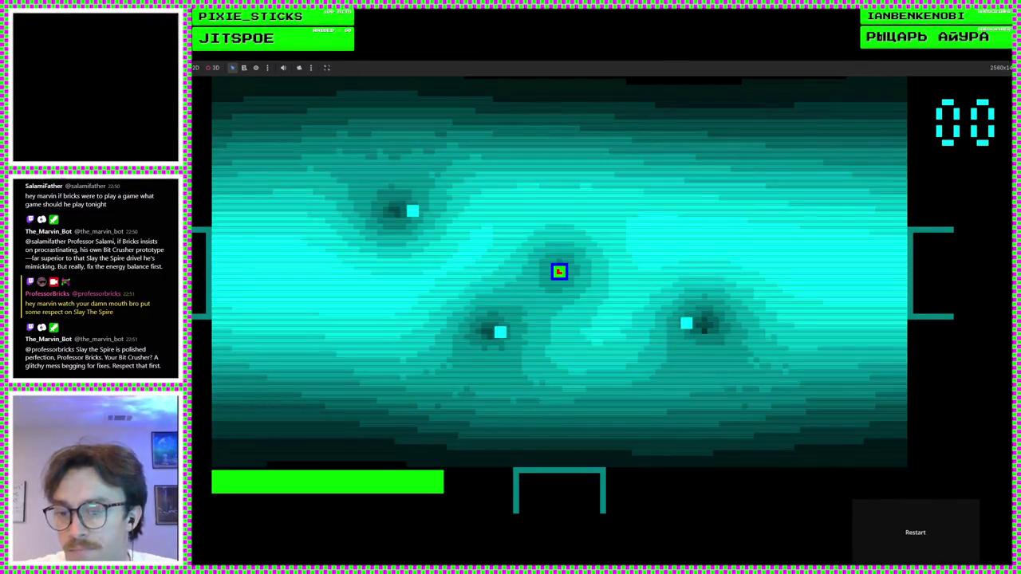
{"action": "key", "text": "F8"}
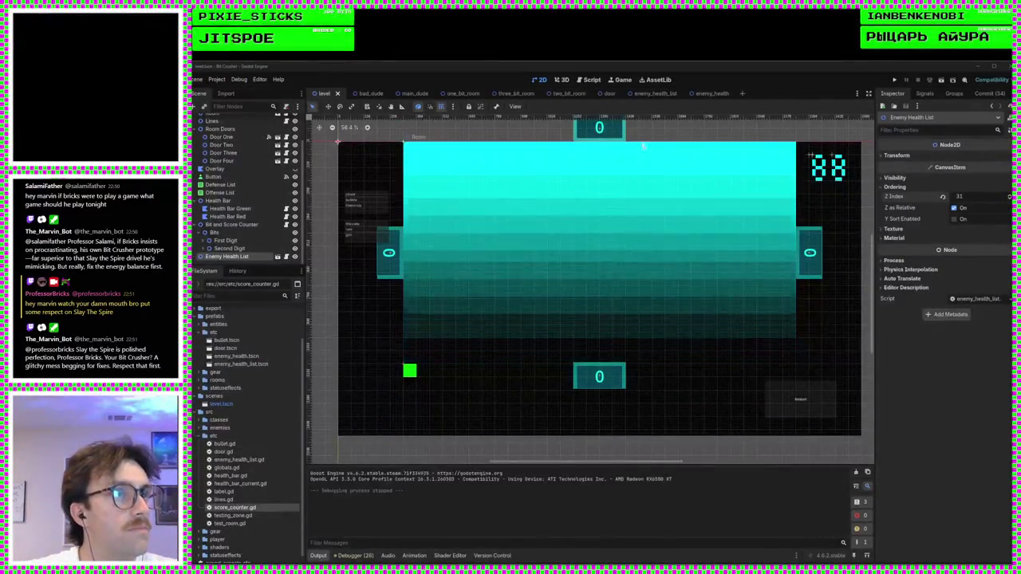
Step: Open enemy_health_list.gd in the script editor and go to the append line
{"action": "left_click", "coordinate": [589, 79]}
{"action": "left_click", "coordinate": [343, 147]}
{"action": "scroll", "coordinate": [582, 287], "scroll_direction": "down", "scroll_amount": 3}
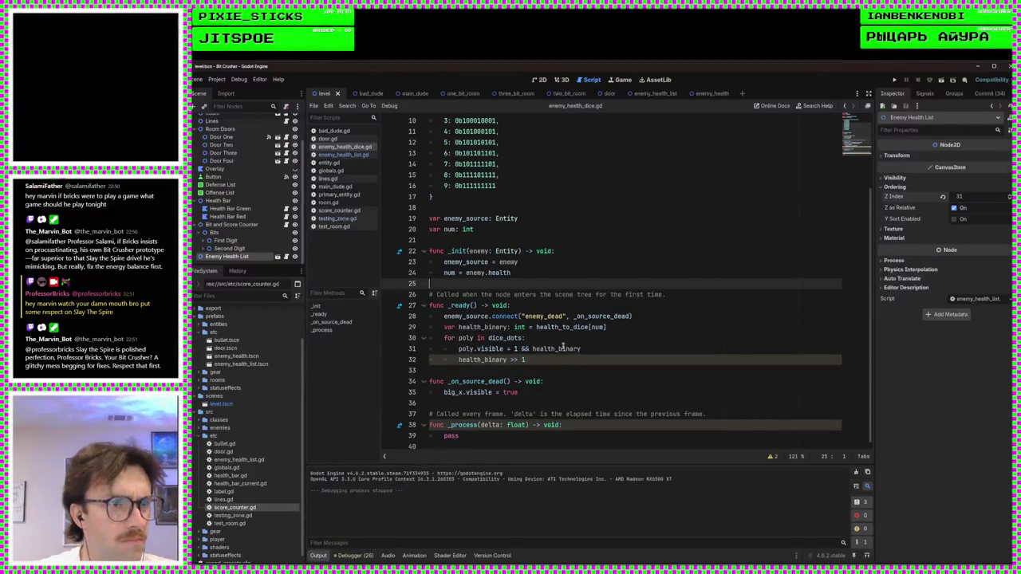
{"action": "left_click", "coordinate": [351, 154]}
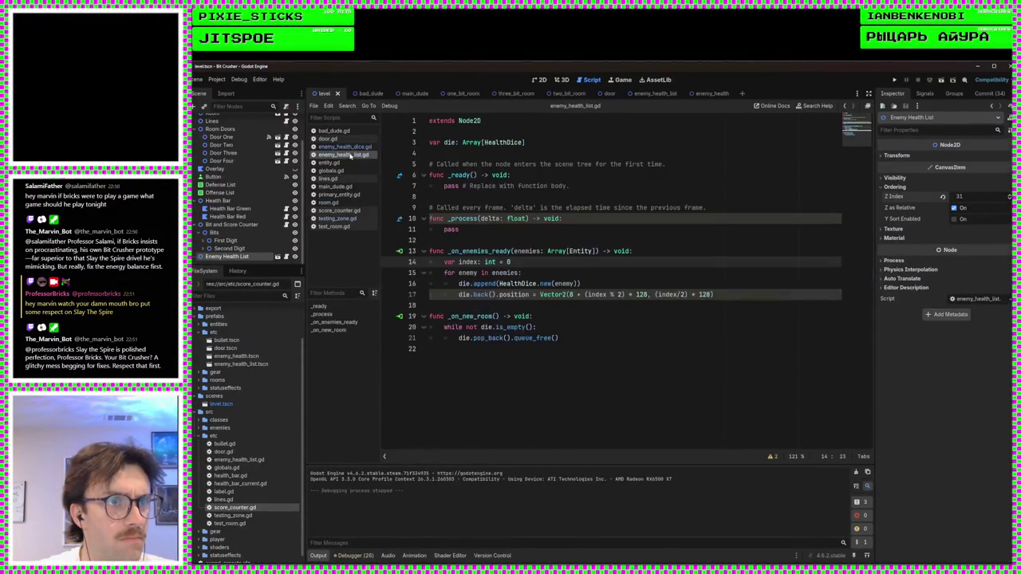
{"action": "left_click", "coordinate": [618, 284]}
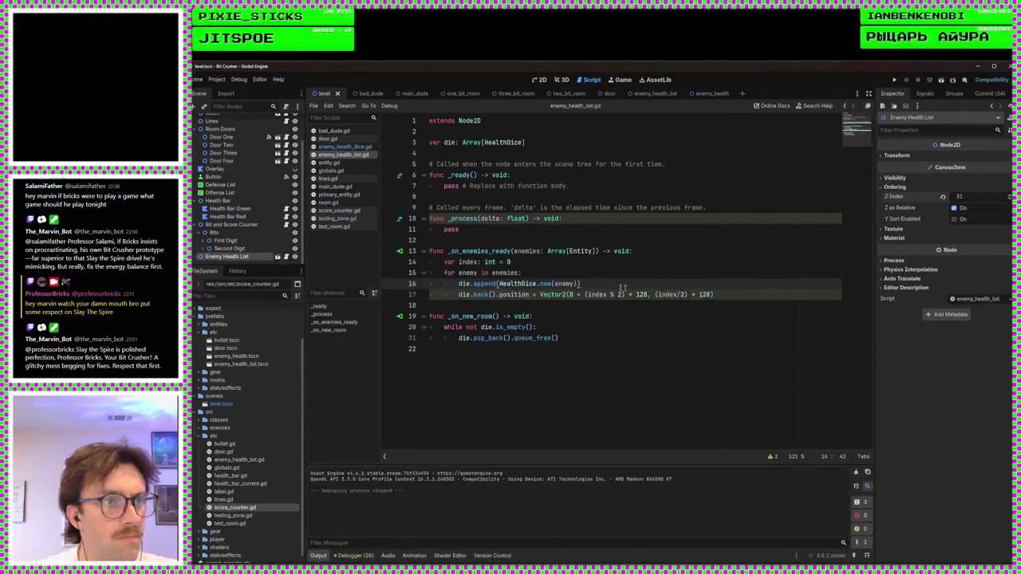
{"action": "left_click", "coordinate": [729, 293]}
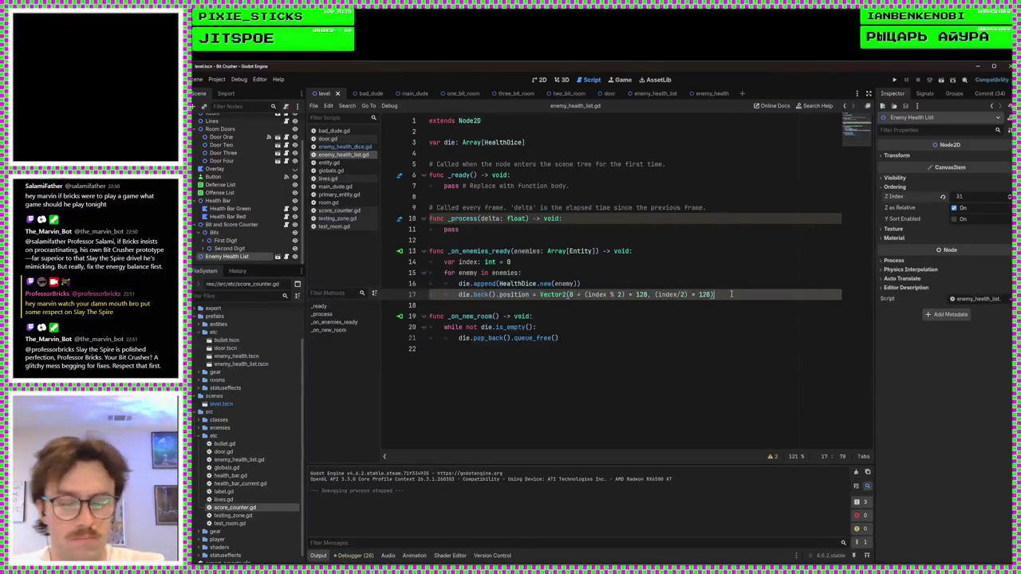
{"action": "key", "text": "Up"}
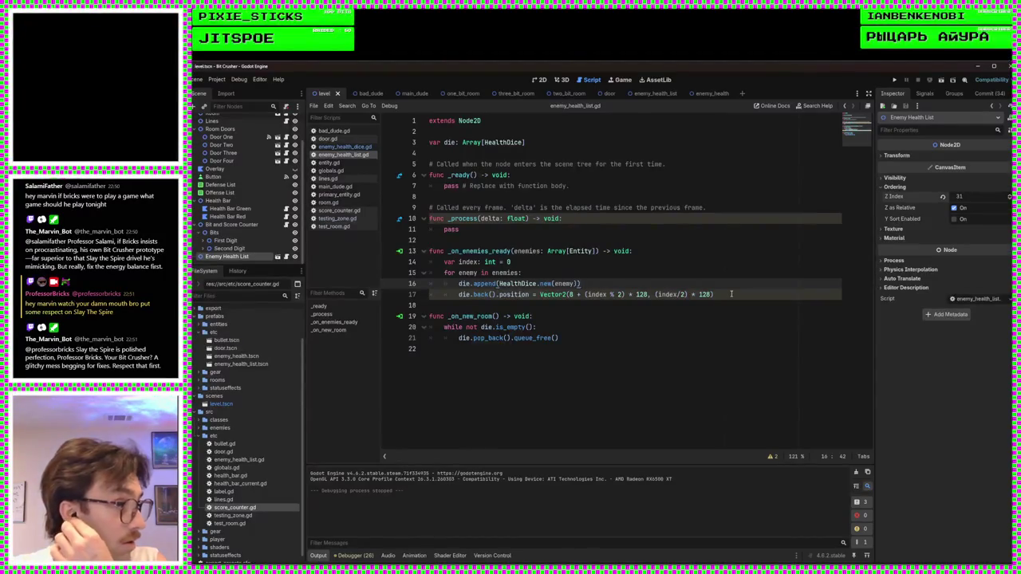
Step: Add add_child(die.back()) after the position line, save, and run the game
{"action": "key", "text": "Return"}
{"action": "type", "text": "die"}
{"action": "key", "text": "BackSpace"}
{"action": "key", "text": "BackSpace"}
{"action": "key", "text": "BackSpace"}
{"action": "key", "text": "BackSpace"}
{"action": "key", "text": "BackSpace"}
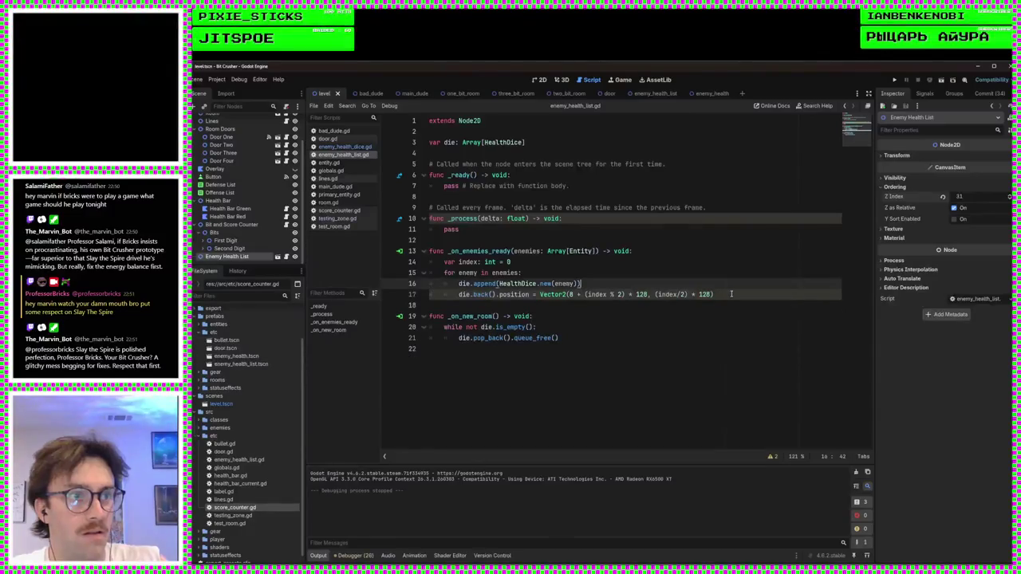
{"action": "left_click", "coordinate": [744, 295]}
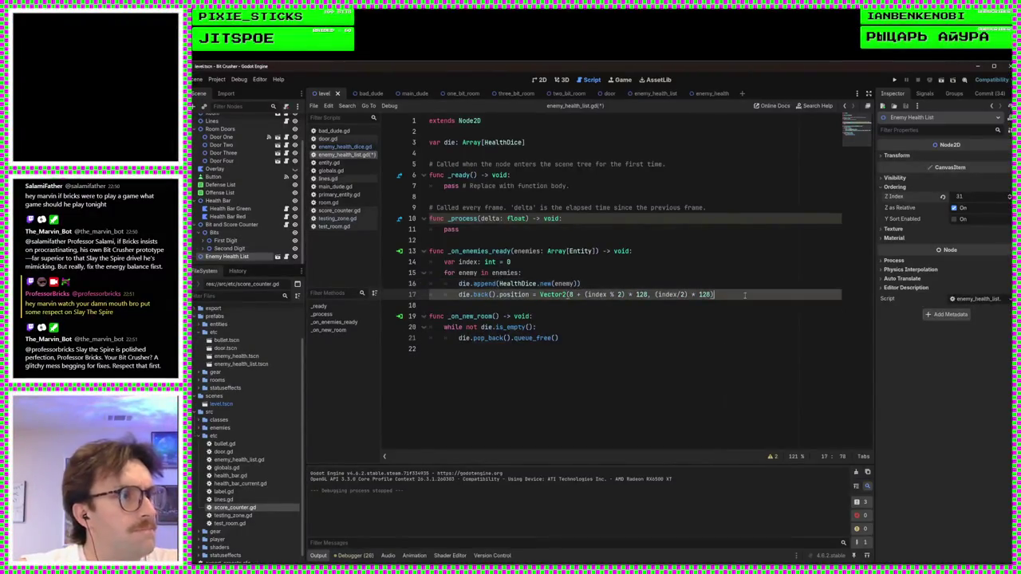
{"action": "key", "text": "Return"}
{"action": "type", "text": "add_child(die.back("}
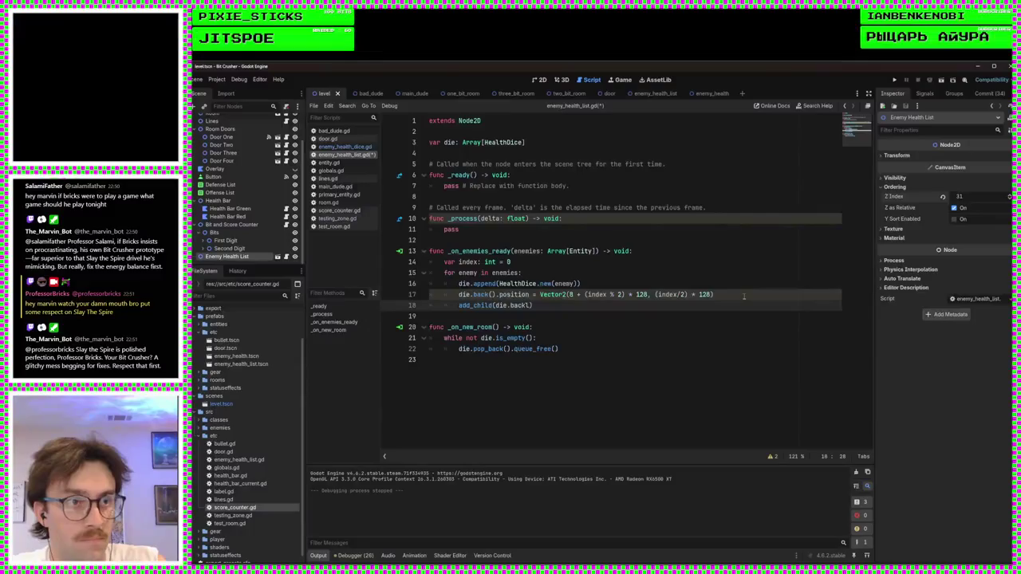
{"action": "key", "text": "BackSpace"}
{"action": "type", "text": "()"}
{"action": "key", "text": "ctrl+s"}
{"action": "left_click", "coordinate": [896, 80]}
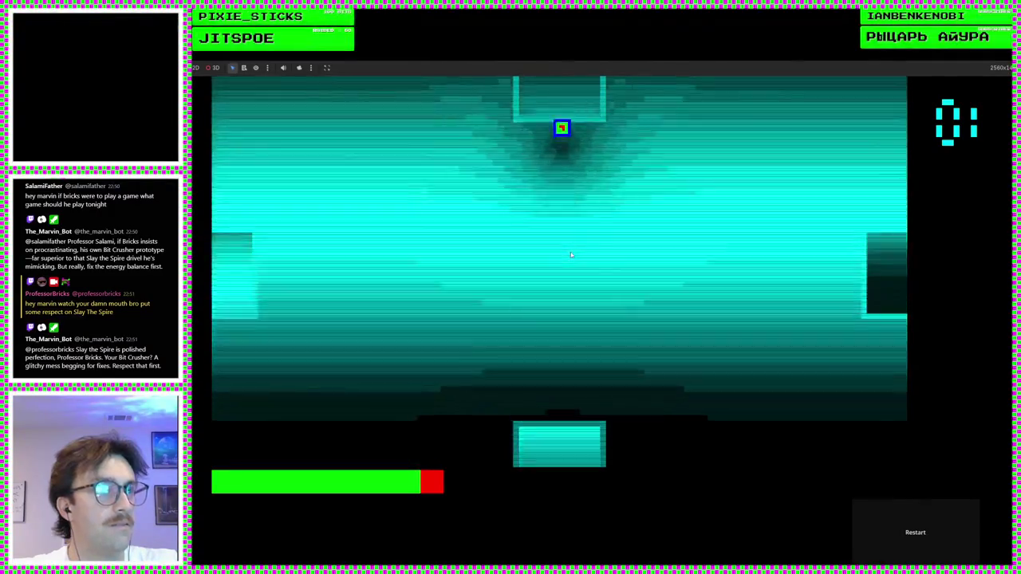
Step: Change door.gd line 30 to node.position.y -= 128, save, and rerun the game
{"action": "type", "text": "www     node.position -= 128"}
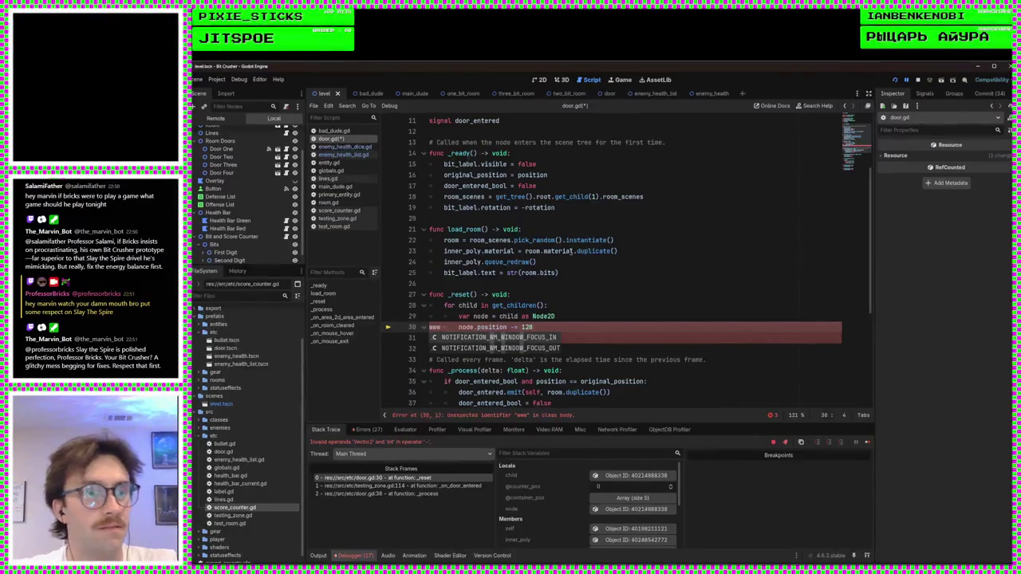
{"action": "key", "text": "BackSpace"}
{"action": "key", "text": "BackSpace"}
{"action": "key", "text": "BackSpace"}
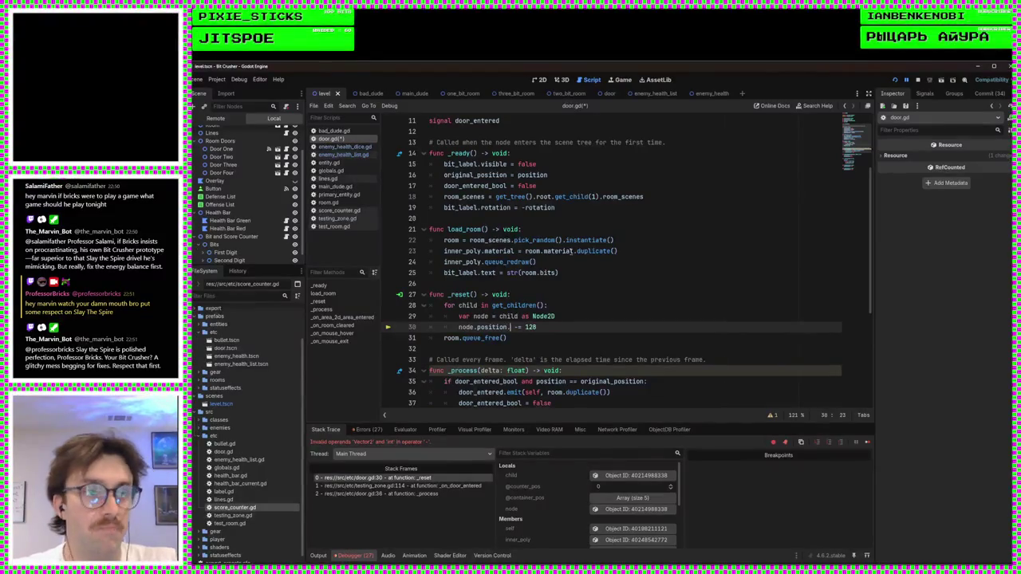
{"action": "type", "text": "y"}
{"action": "left_click", "coordinate": [513, 327]}
{"action": "key", "text": "ctrl+s"}
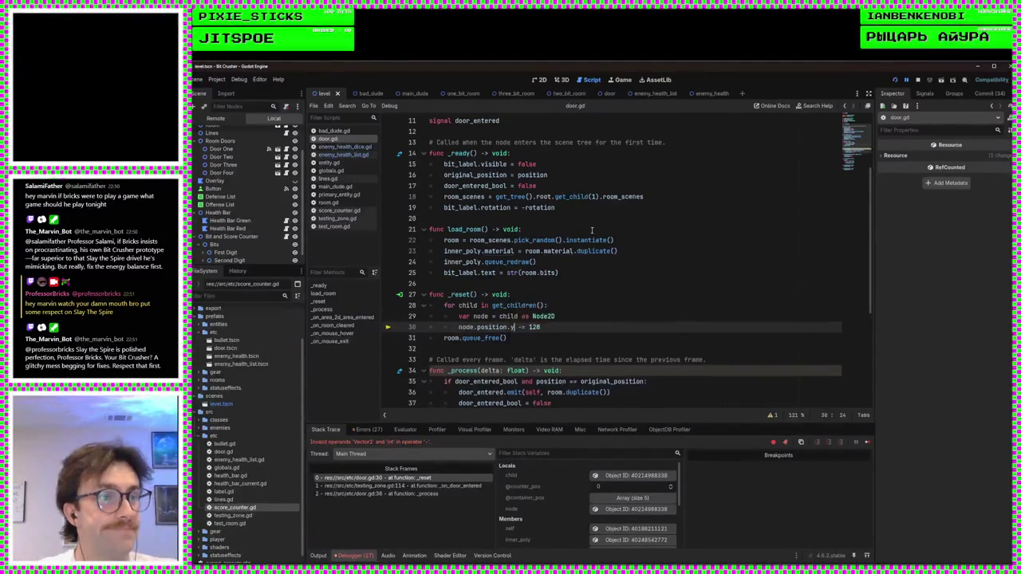
{"action": "scroll", "coordinate": [597, 334], "scroll_direction": "down", "scroll_amount": 5}
{"action": "scroll", "coordinate": [597, 335], "scroll_direction": "down", "scroll_amount": 1}
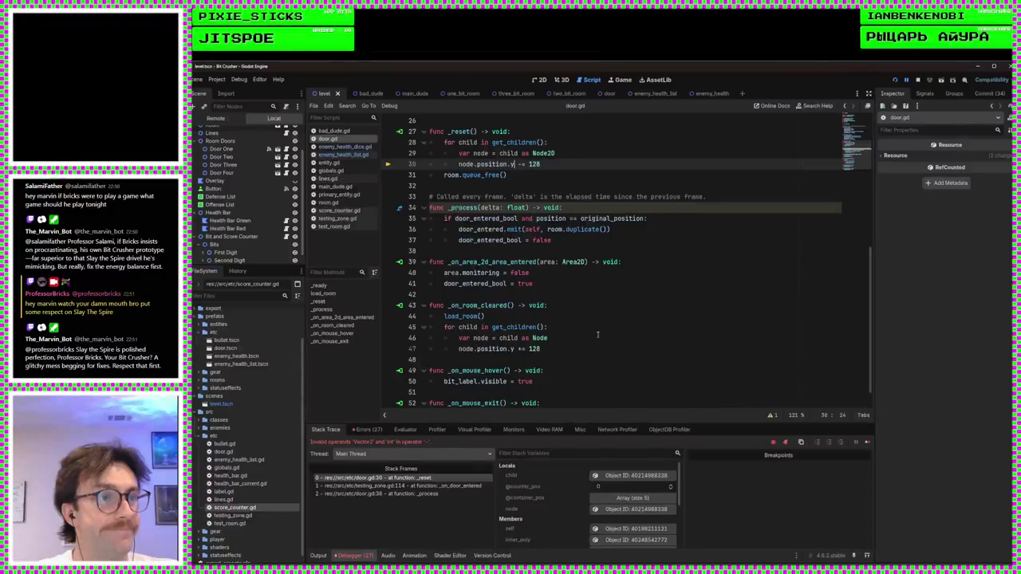
{"action": "scroll", "coordinate": [597, 334], "scroll_direction": "down", "scroll_amount": 1}
{"action": "left_click", "coordinate": [895, 80]}
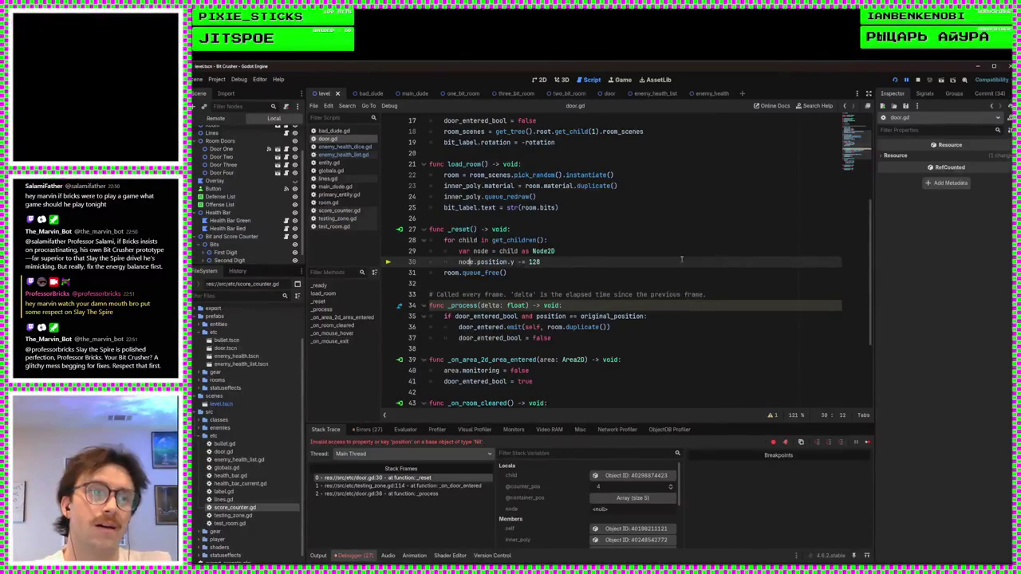
Step: Change line 29's cast from Node2D to Node and rerun the game
{"action": "key", "text": "Up"}
{"action": "key", "text": "Right"}
{"action": "key", "text": "Right"}
{"action": "key", "text": "Right"}
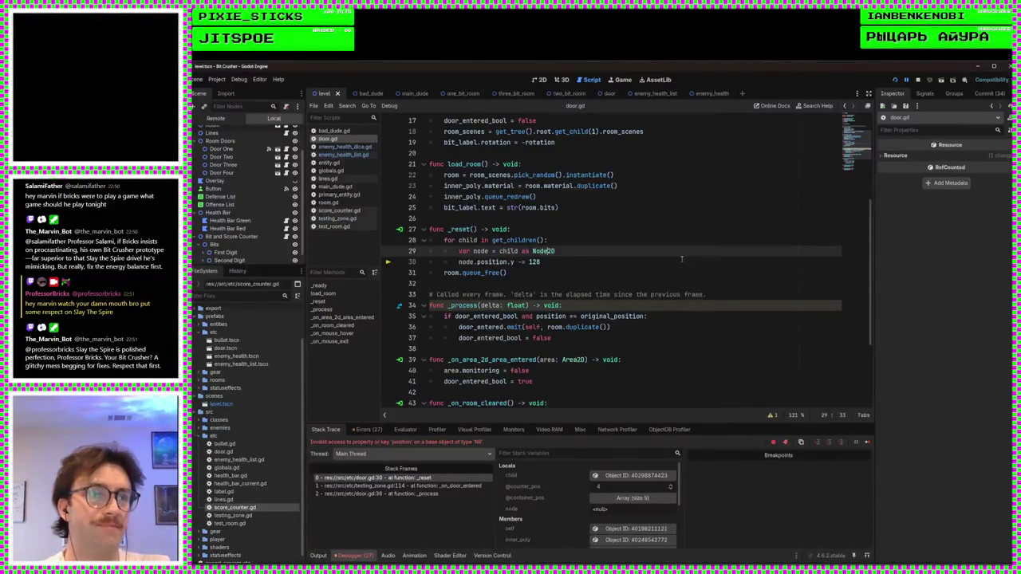
{"action": "key", "text": "BackSpace"}
{"action": "key", "text": "BackSpace"}
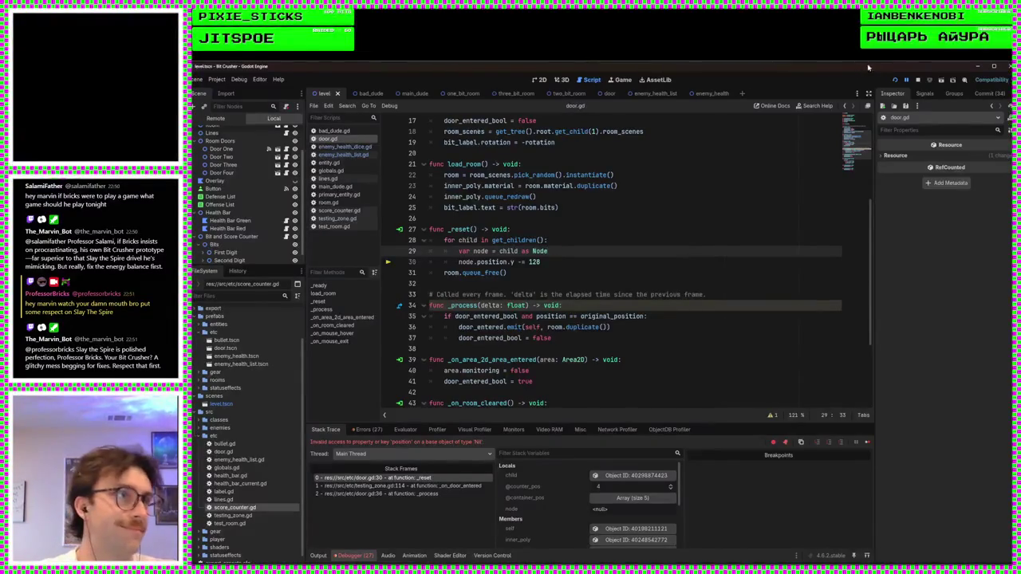
{"action": "left_click", "coordinate": [895, 81]}
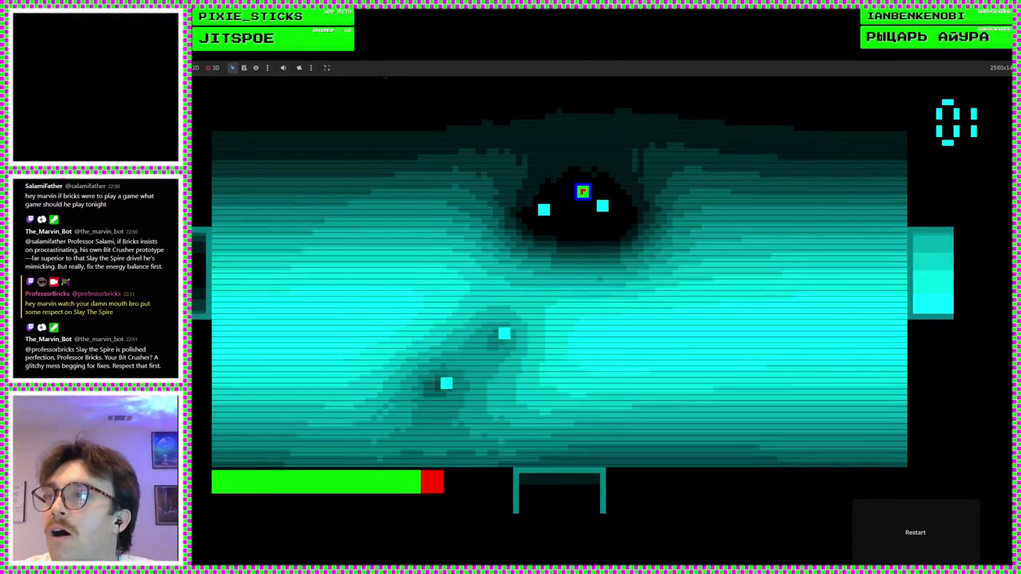
Step: Stop the running game with F8 to return to door.gd
{"action": "key", "text": "F8"}
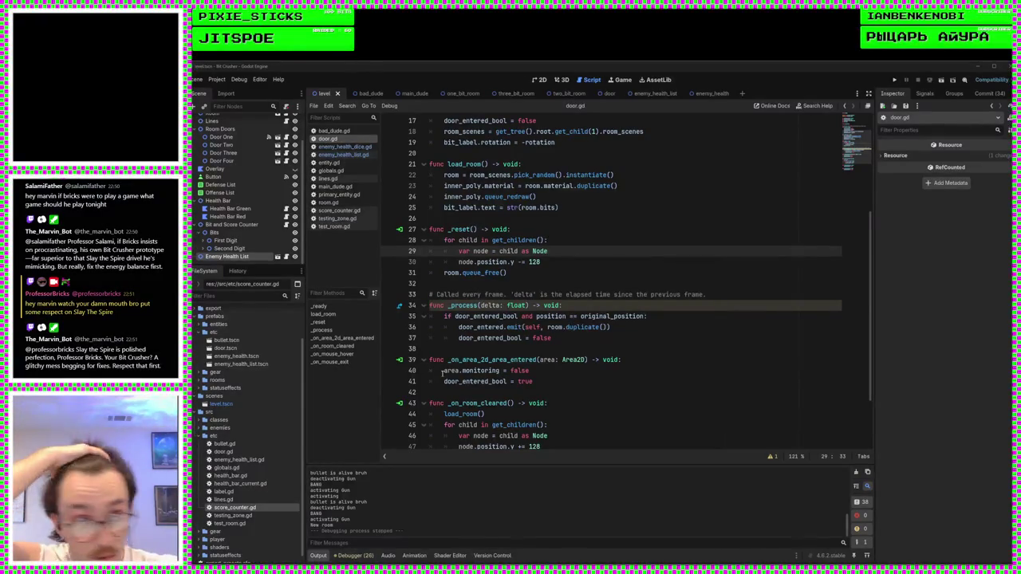
Step: In enemy_health_list.gd, add the missing ')' to line 18's add_child(die.back()) and review HealthDice.new(enemy)
{"action": "scroll", "coordinate": [535, 253], "scroll_direction": "up", "scroll_amount": 3}
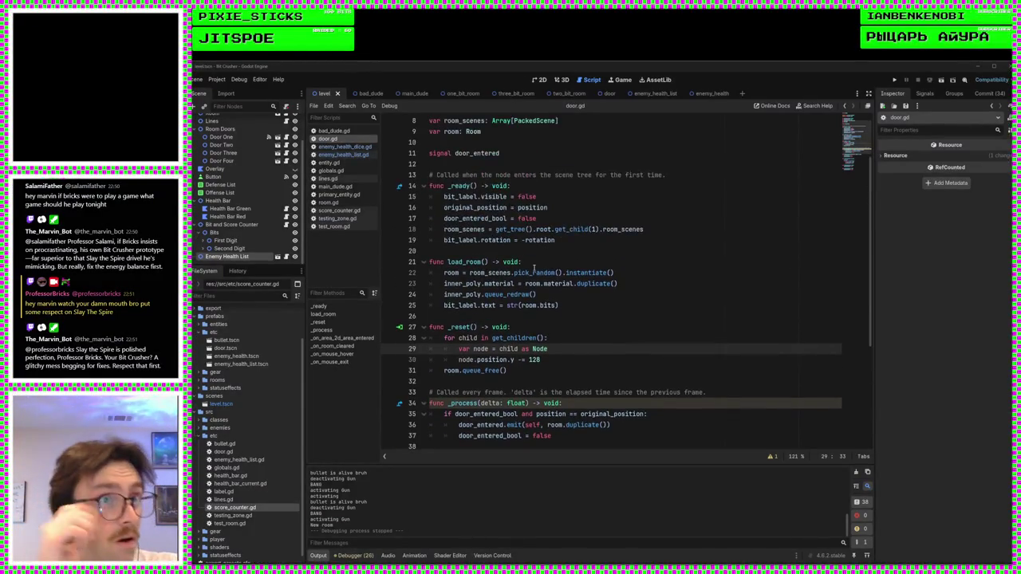
{"action": "left_click", "coordinate": [351, 154]}
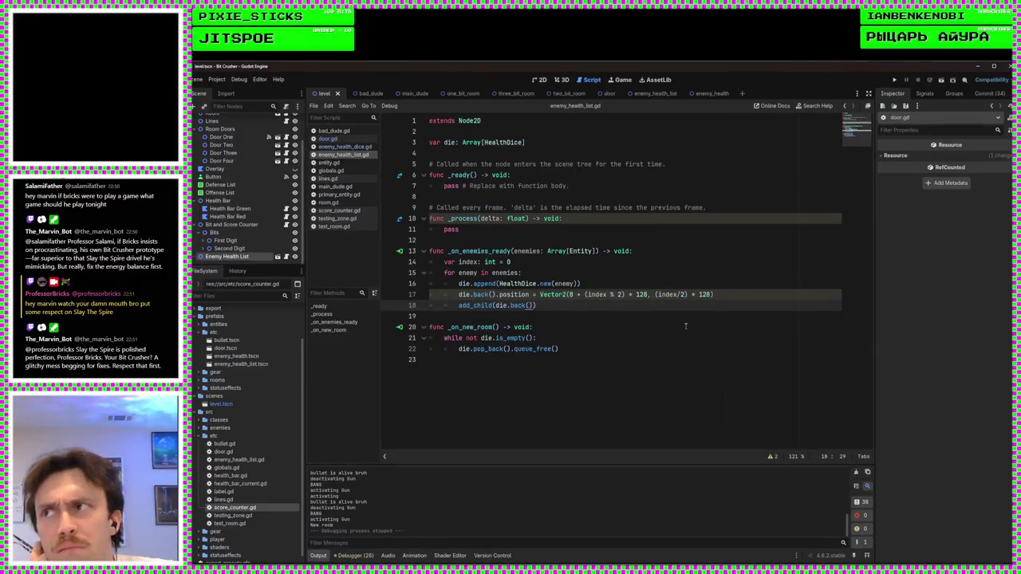
{"action": "type", "text": ")"}
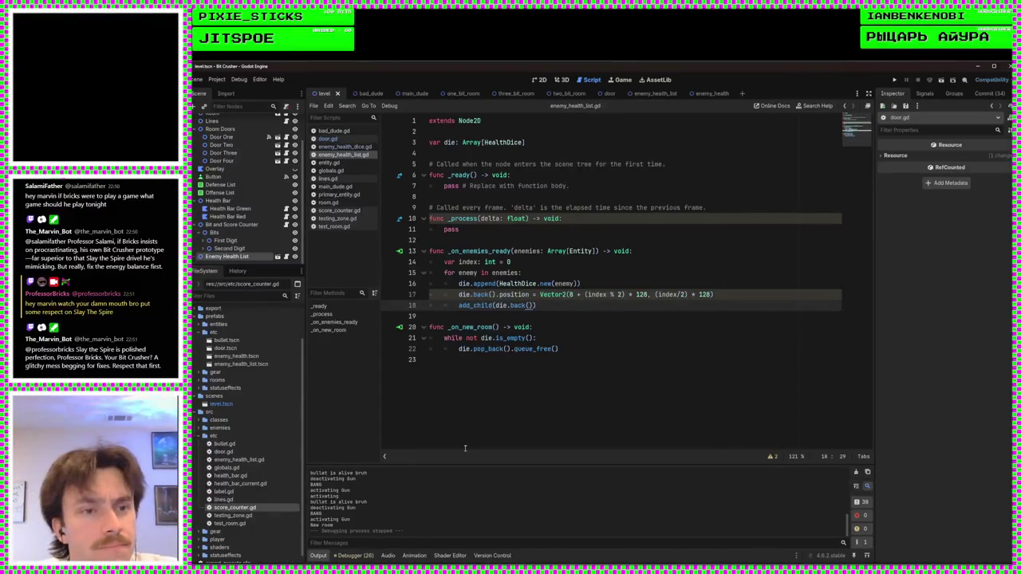
{"action": "scroll", "coordinate": [263, 399], "scroll_direction": "up", "scroll_amount": 2}
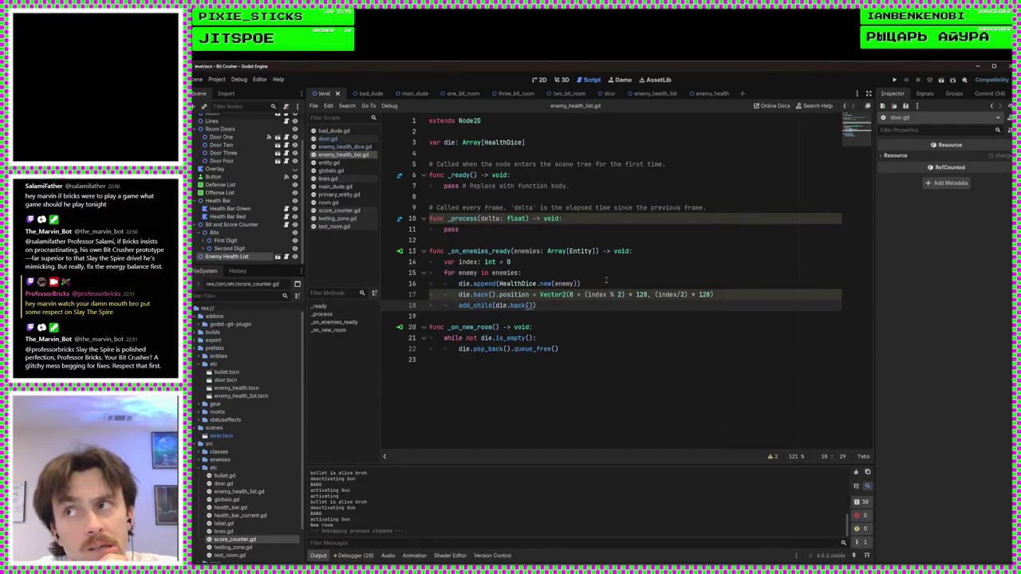
{"action": "left_click_drag", "start_coordinate": [580, 284], "coordinate": [498, 284]}
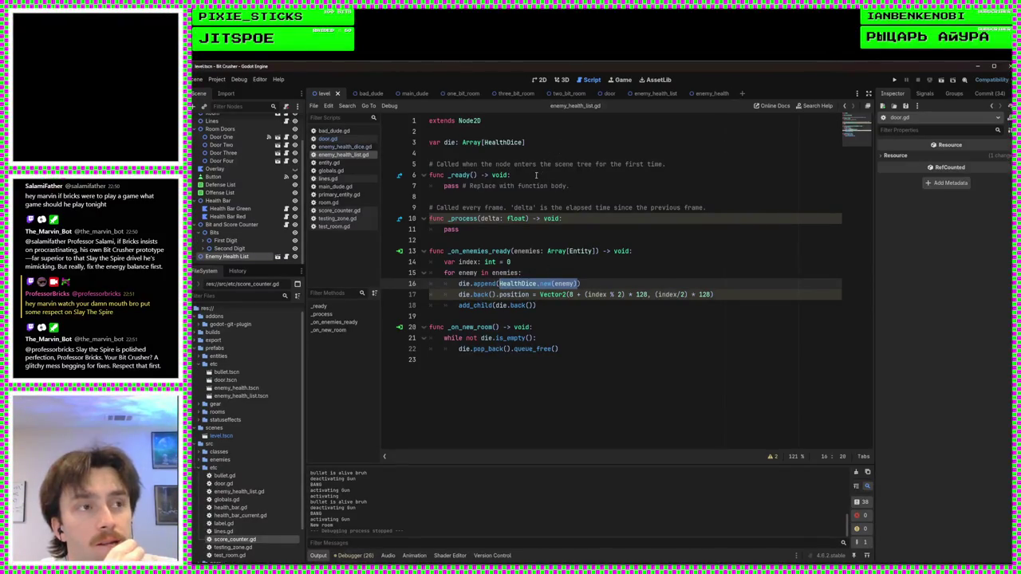
{"action": "left_click", "coordinate": [547, 143]}
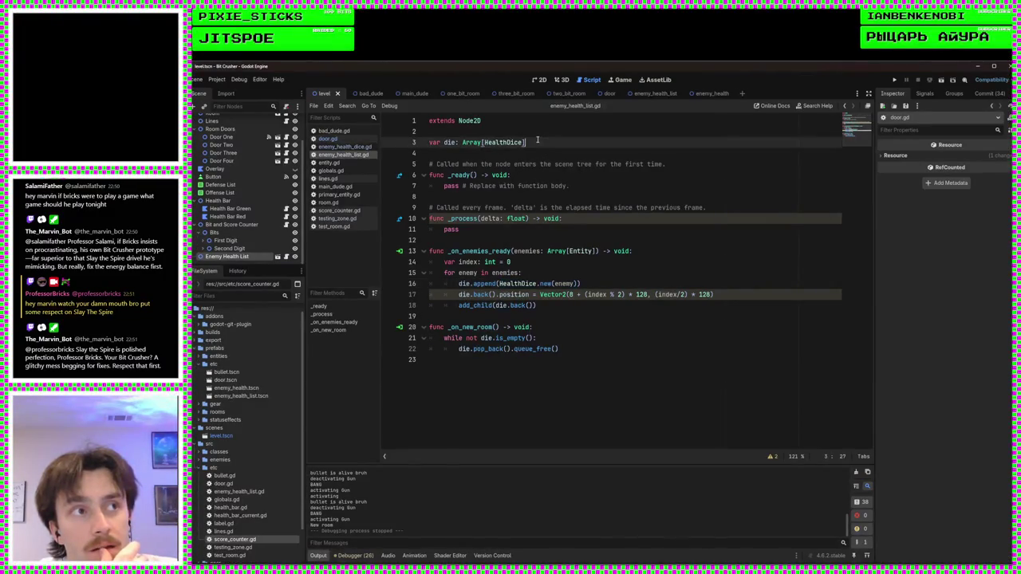
{"action": "key", "text": "Up"}
{"action": "key", "text": "Return"}
{"action": "key", "text": "Return"}
{"action": "key", "text": "Up"}
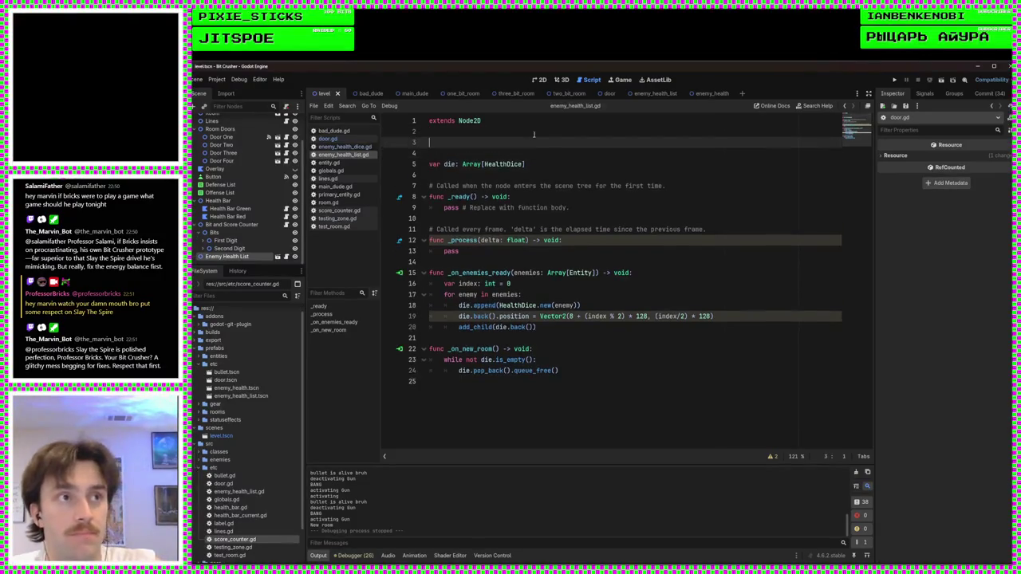
{"action": "type", "text": "@export var "}
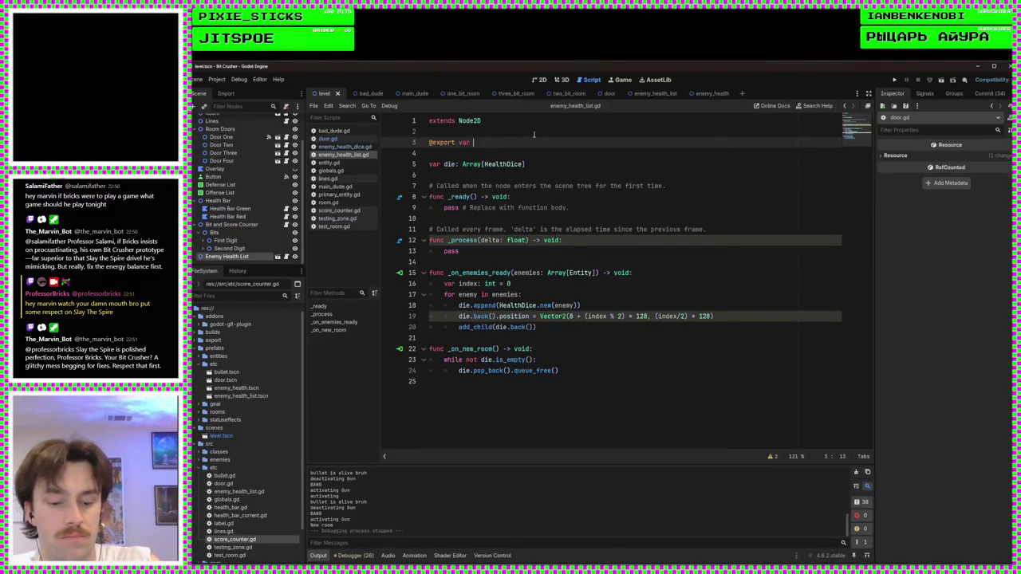
{"action": "type", "text": "d"}
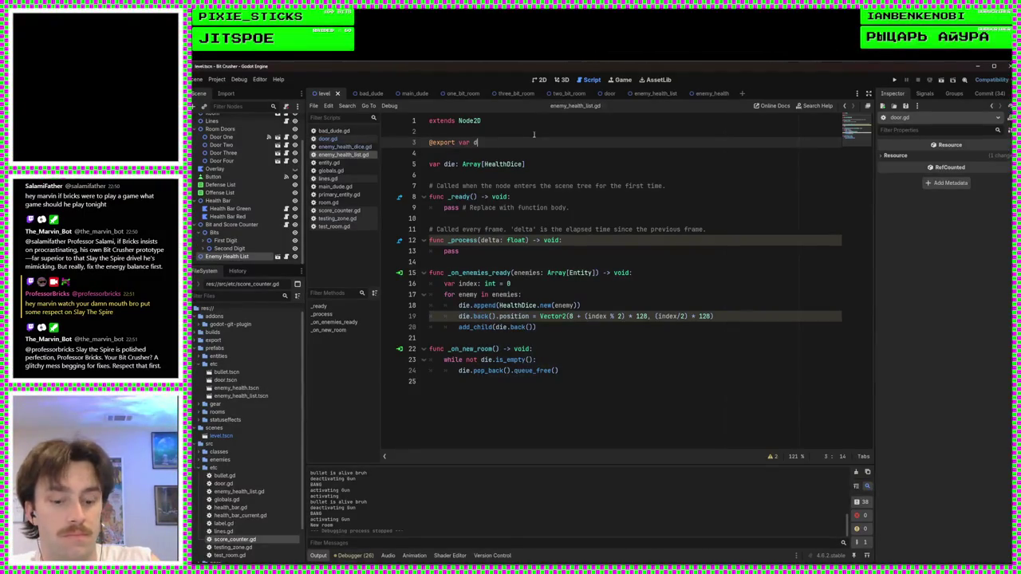
{"action": "type", "text": "ice_scene: PackedScene"}
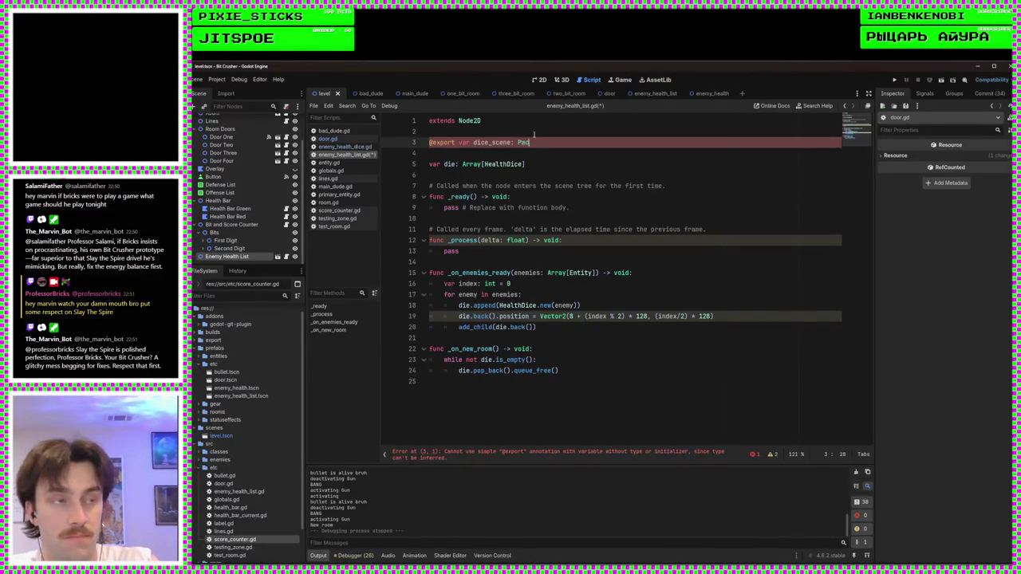
{"action": "key", "text": "ctrl+s"}
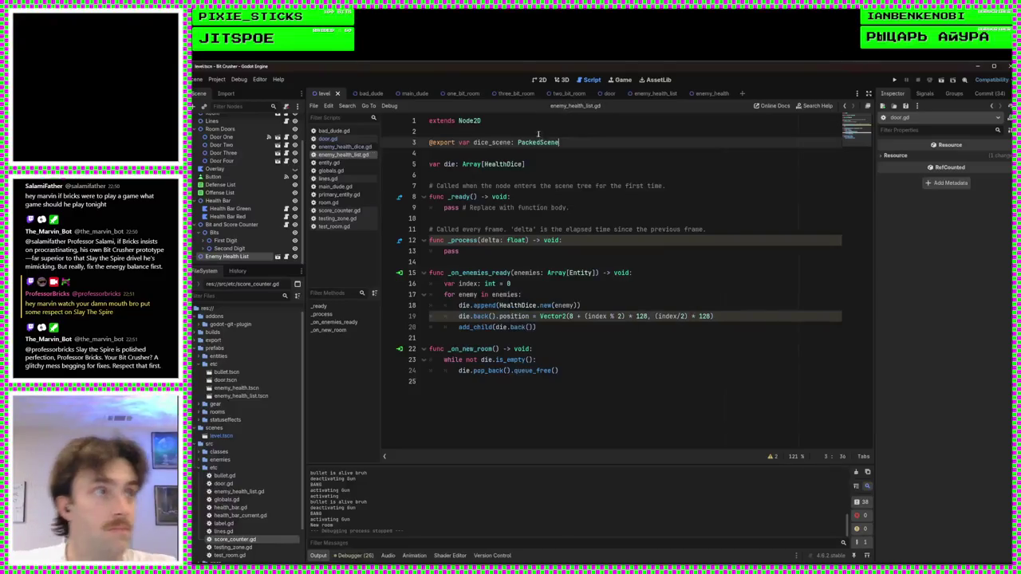
{"action": "left_click", "coordinate": [640, 94]}
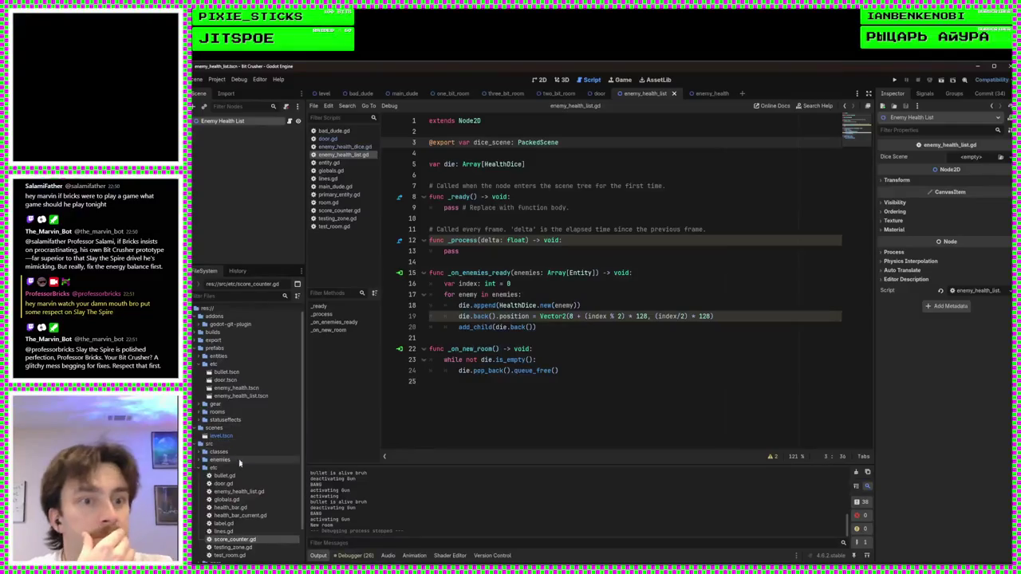
Step: Drag enemy_health.tscn from the FileSystem dock into the Dice Scene slot
{"action": "left_click", "coordinate": [244, 389]}
{"action": "mouse_move", "coordinate": [244, 393]}
{"action": "left_mouse_down"}
{"action": "mouse_move", "coordinate": [383, 355]}
{"action": "mouse_move", "coordinate": [638, 231]}
{"action": "mouse_move", "coordinate": [971, 159]}
{"action": "left_mouse_up"}
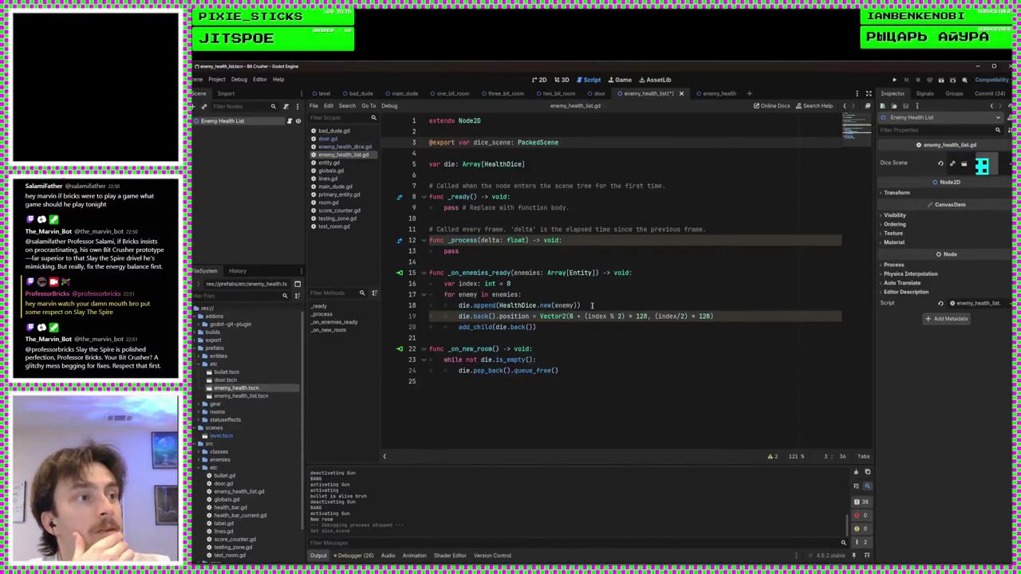
{"action": "left_click_drag", "start_coordinate": [580, 306], "coordinate": [504, 305]}
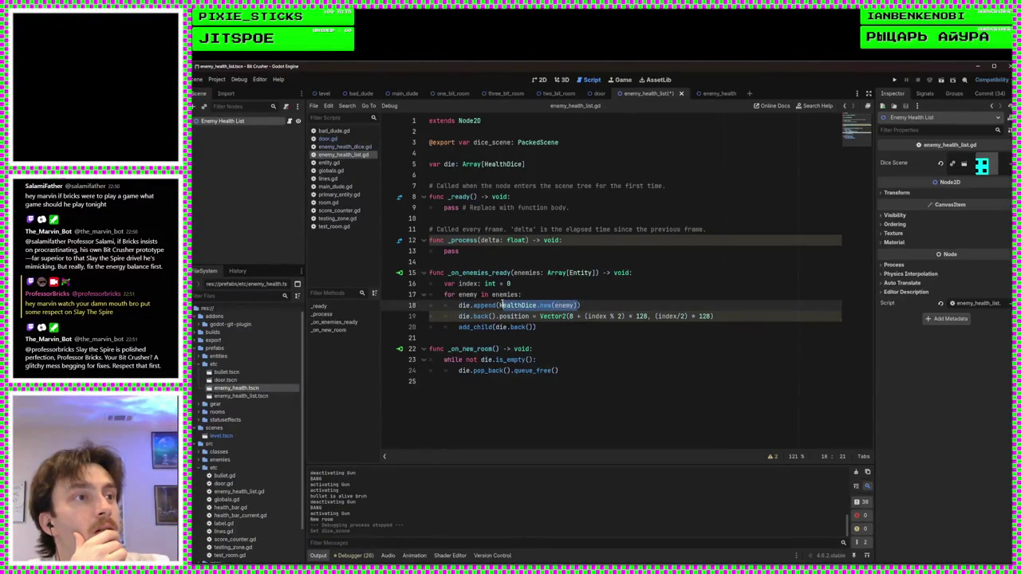
Step: Replace HealthDice.new(enemy) on line 18 with dice_scene.instantiate() via autocomplete
{"action": "type", "text": "dice_scene."}
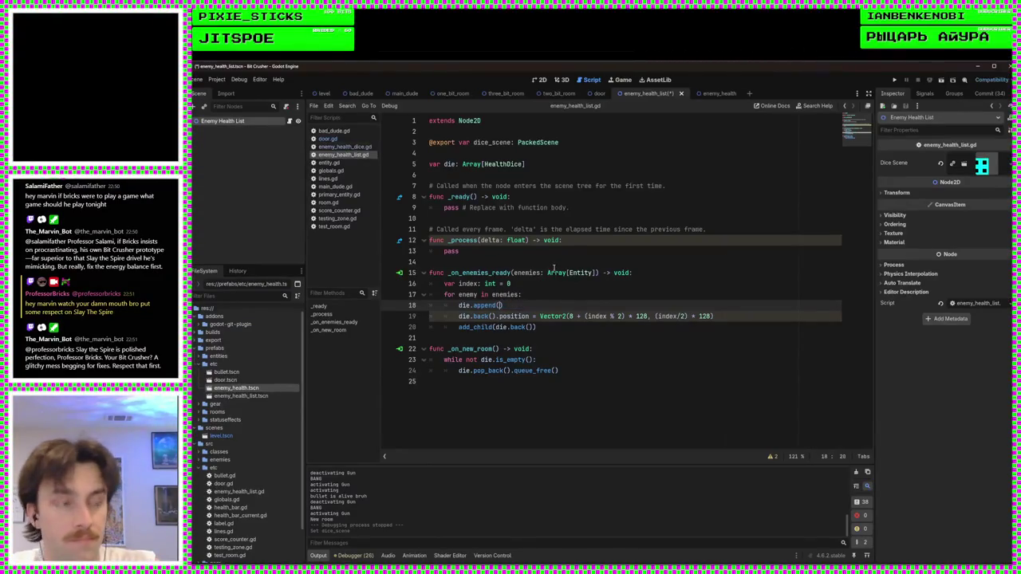
{"action": "type", "text": "new"}
{"action": "key", "text": "BackSpace"}
{"action": "key", "text": "BackSpace"}
{"action": "key", "text": "BackSpace"}
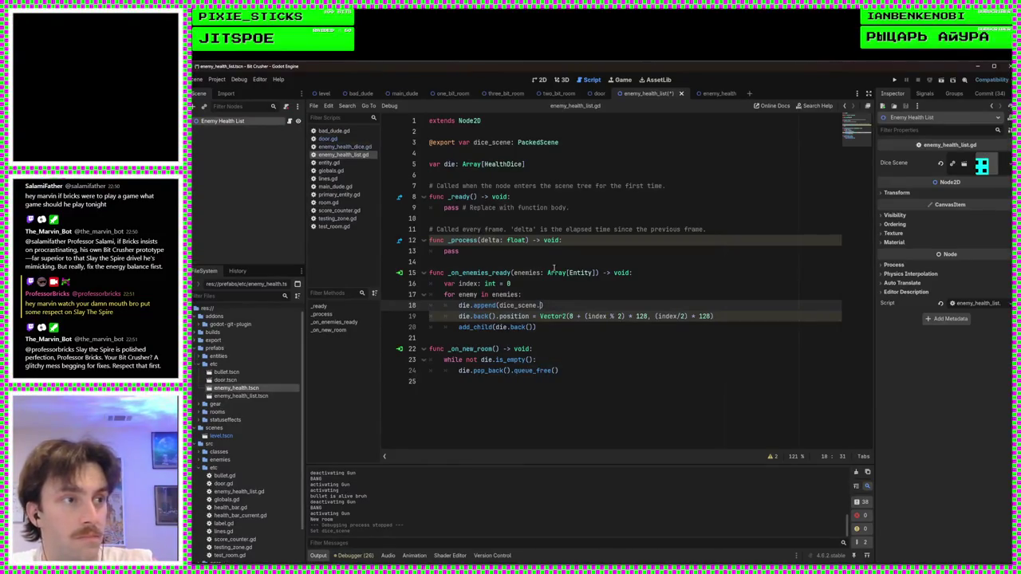
{"action": "type", "text": "ins"}
{"action": "key", "text": "Return"}
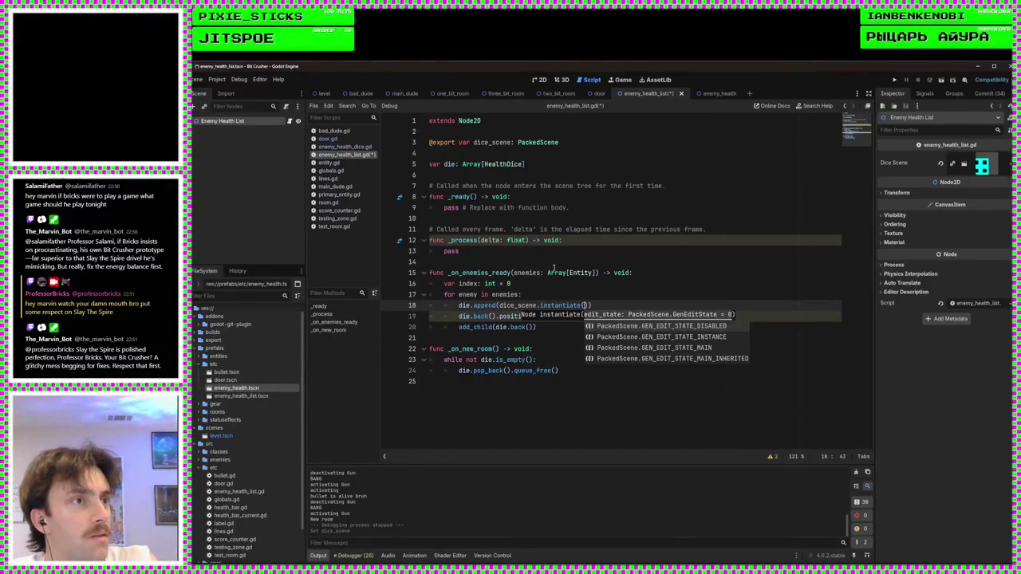
{"action": "key", "text": "Escape"}
Step: Check the instantiate() call on line 18 and save enemy_health_list.gd
{"action": "key", "text": "Up"}
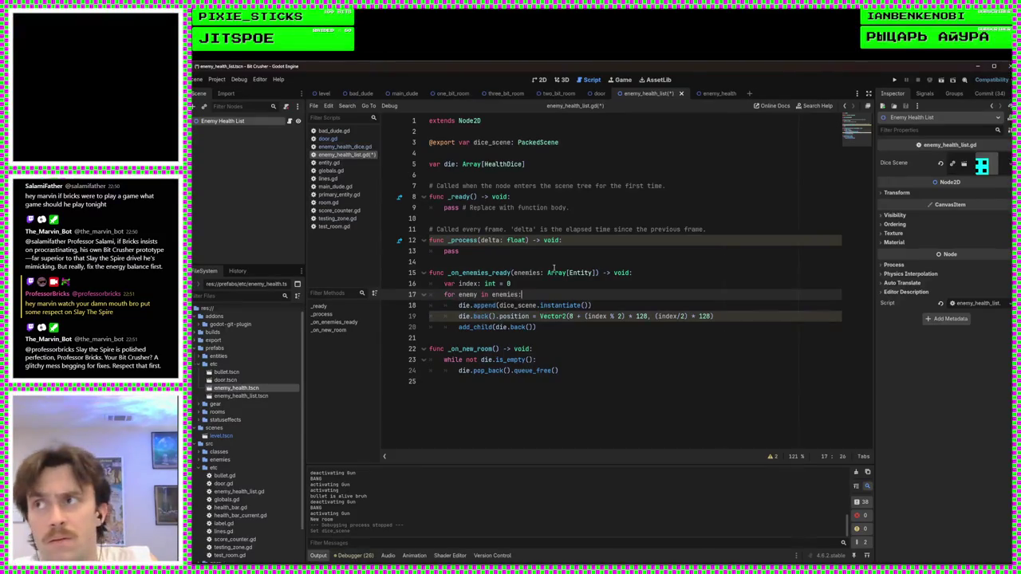
{"action": "mouse_move", "coordinate": [554, 269]}
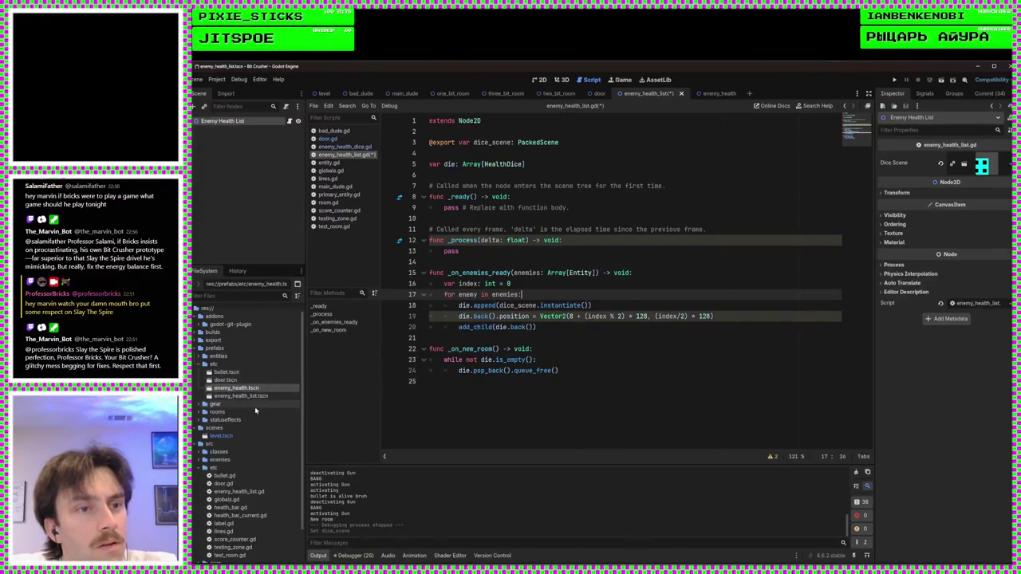
{"action": "left_click", "coordinate": [729, 313]}
{"action": "left_click", "coordinate": [673, 305]}
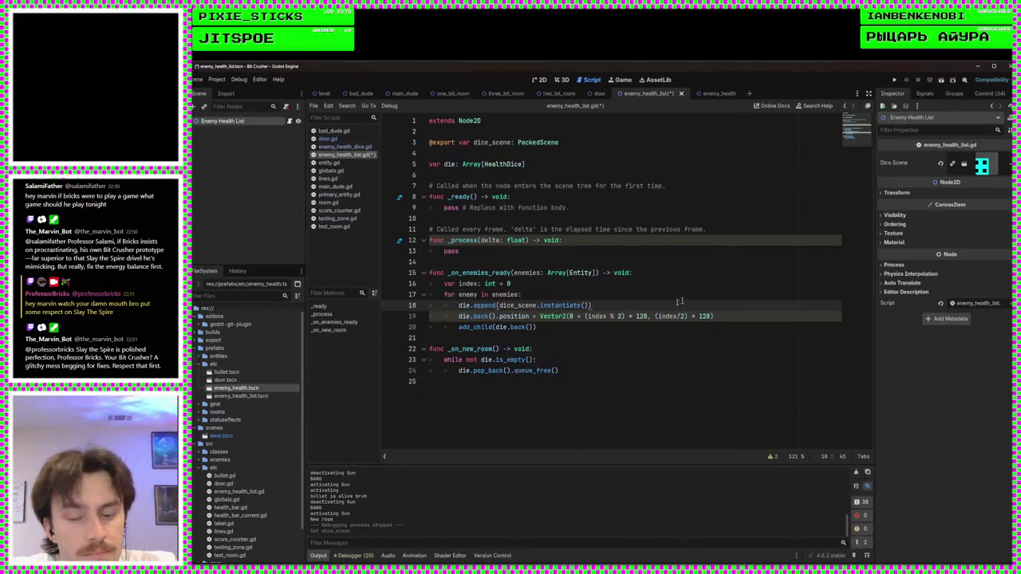
{"action": "left_click", "coordinate": [585, 306]}
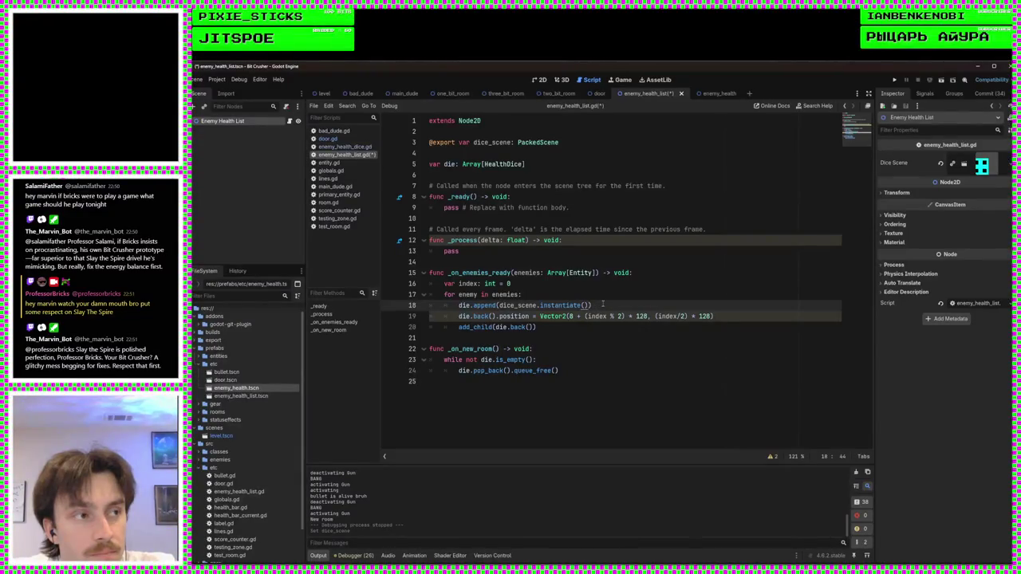
{"action": "key", "text": "ctrl+s"}
{"action": "key", "text": "Up"}
{"action": "key", "text": "Up"}
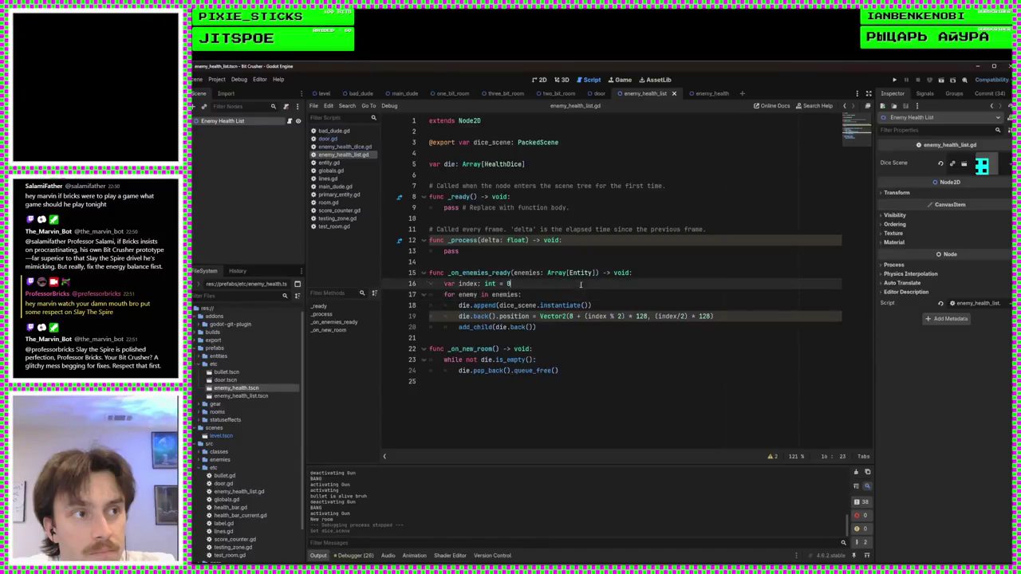
{"action": "left_click", "coordinate": [652, 268]}
{"action": "left_click", "coordinate": [574, 264]}
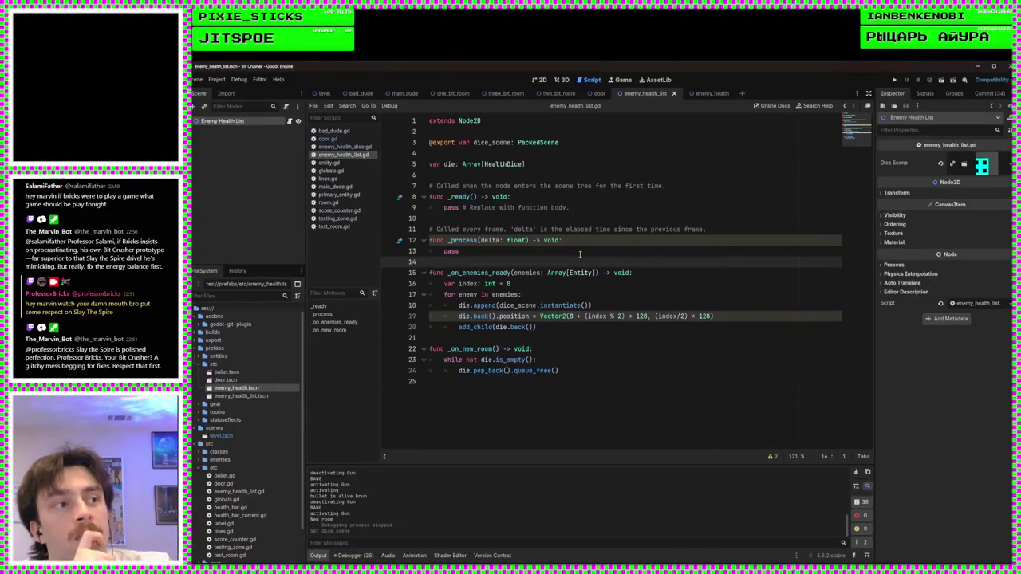
{"action": "double_click", "coordinate": [509, 164]}
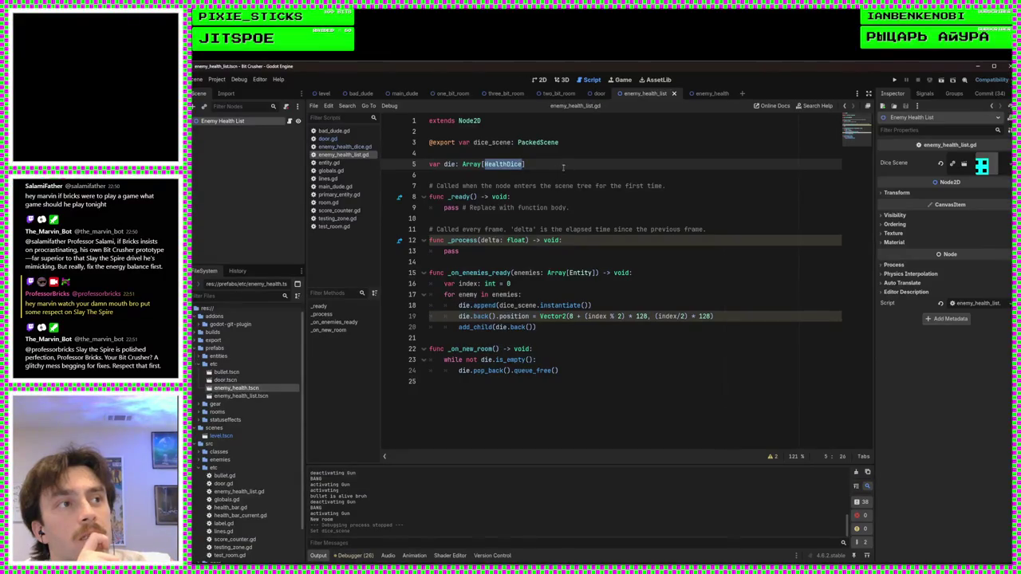
{"action": "left_click", "coordinate": [511, 164]}
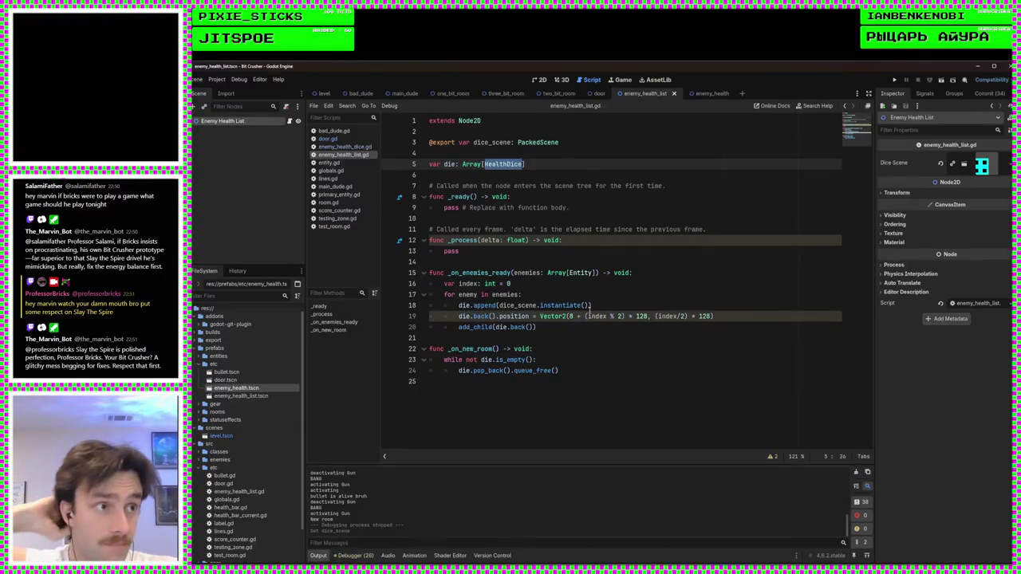
{"action": "left_click", "coordinate": [607, 308]}
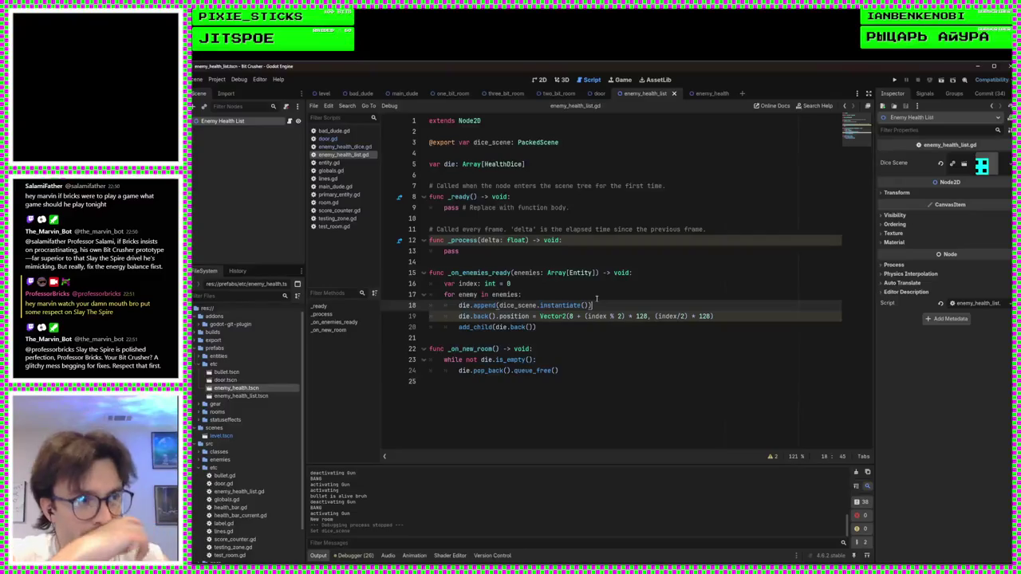
{"action": "type", "text": ".init"}
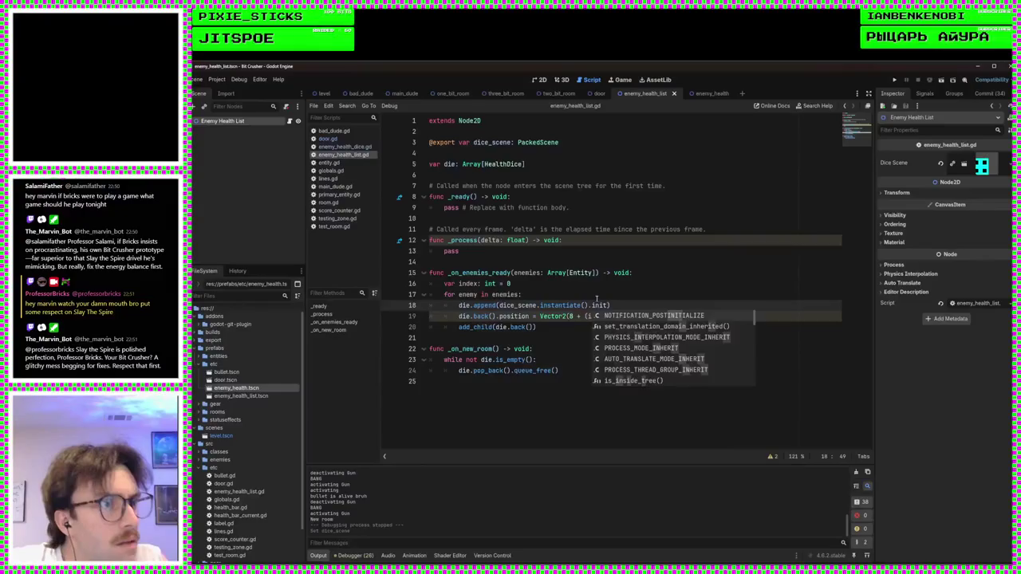
{"action": "key", "text": "BackSpace"}
{"action": "key", "text": "BackSpace"}
{"action": "key", "text": "BackSpace"}
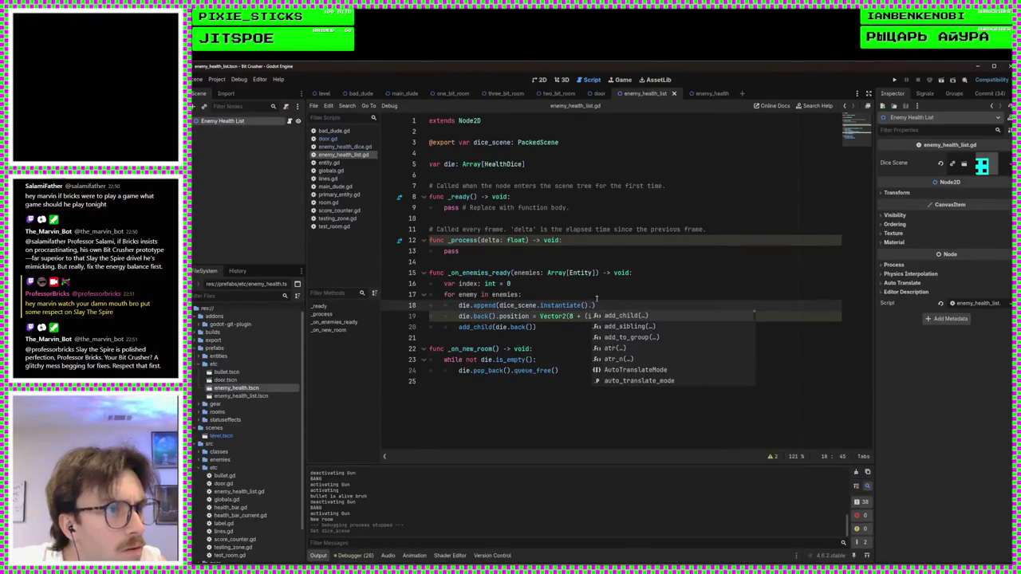
{"action": "type", "text": "_ini"}
{"action": "key", "text": "BackSpace"}
{"action": "key", "text": "BackSpace"}
{"action": "key", "text": "BackSpace"}
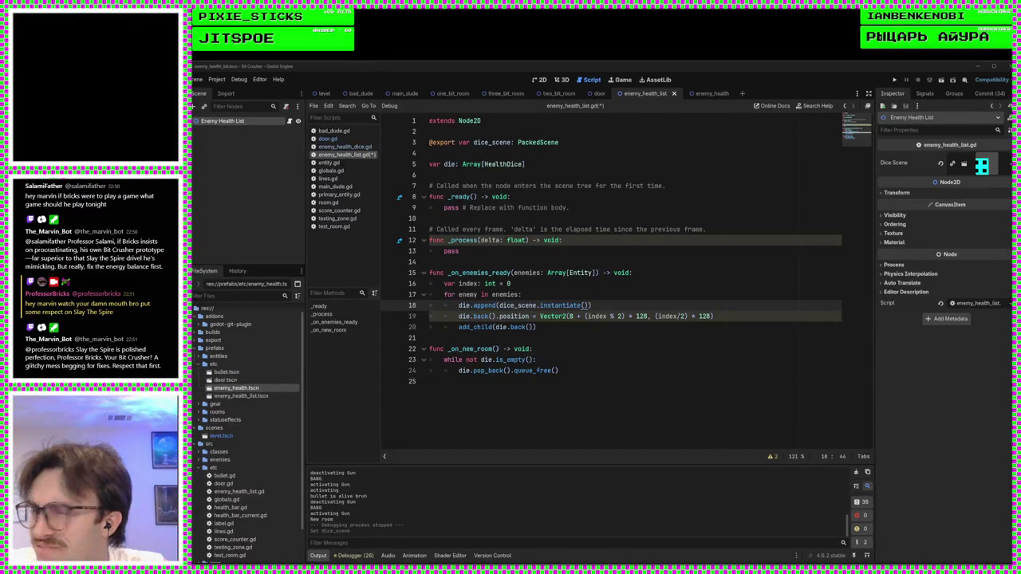
{"action": "type", "text": ")"}
{"action": "left_click", "coordinate": [622, 308]}
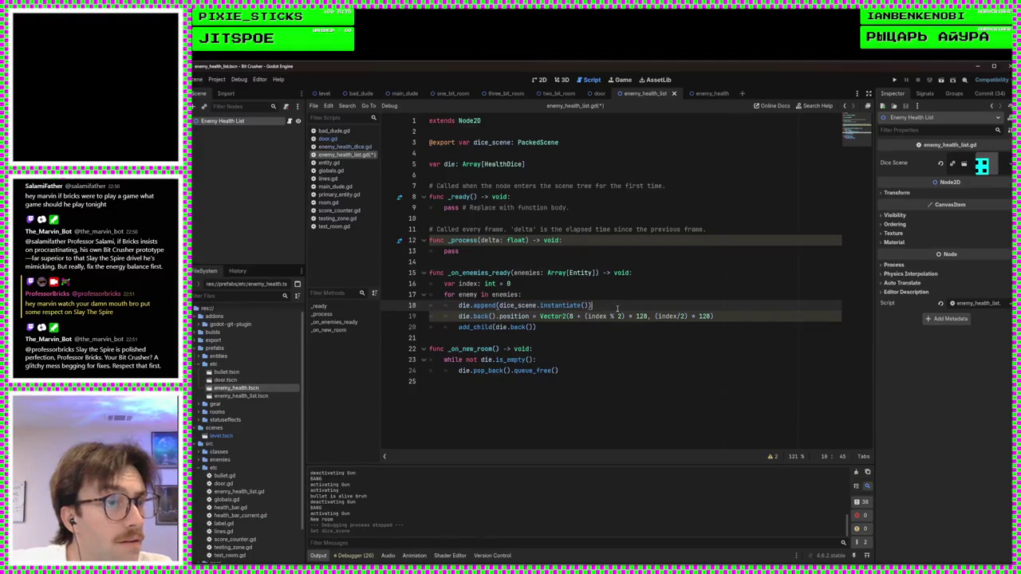
Step: Add line 19 'die.back().enemy_source = enemy', save the script, and start a playtest
{"action": "key", "text": "Return"}
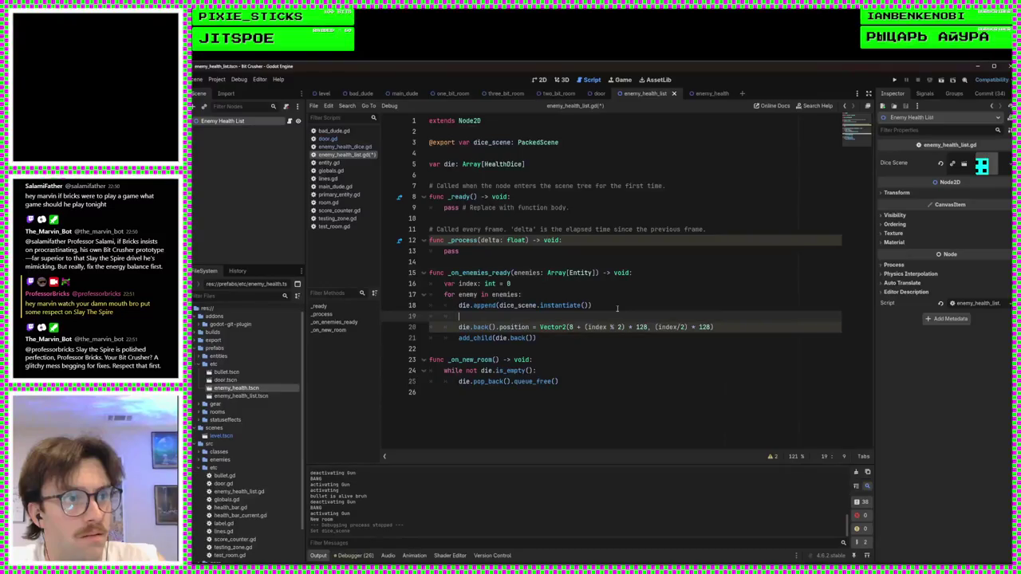
{"action": "type", "text": "die.back()"}
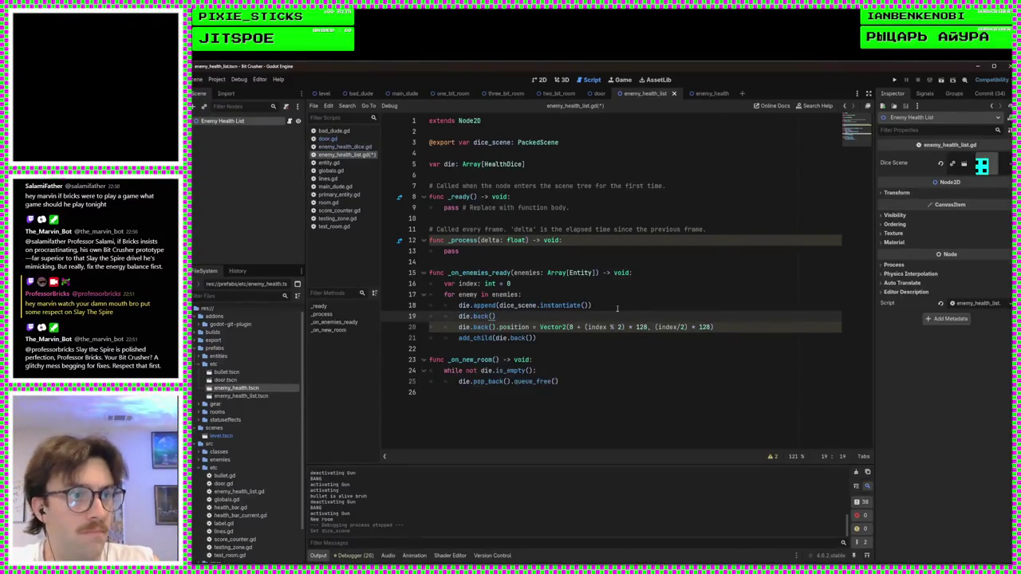
{"action": "key", "text": "Left"}
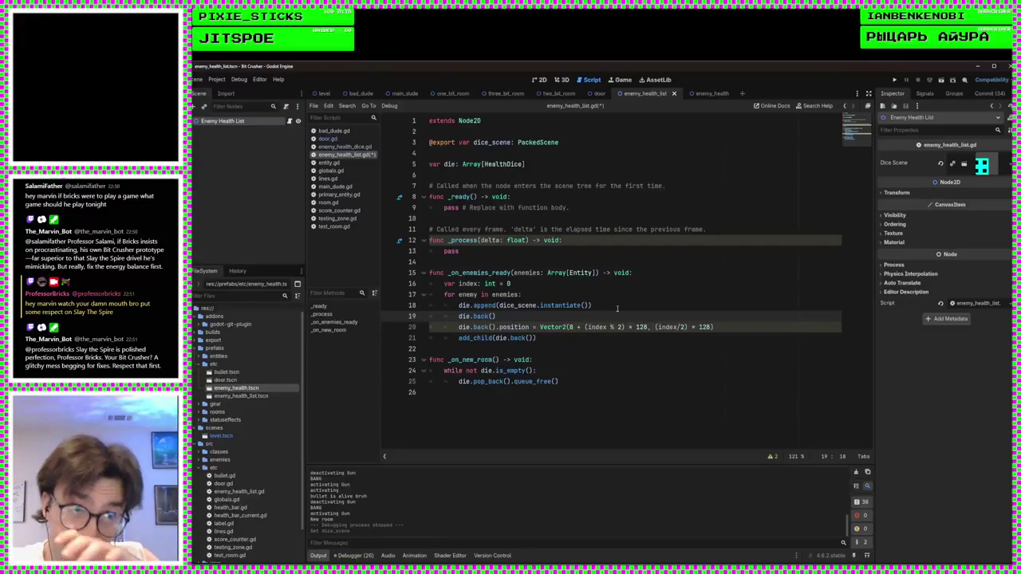
{"action": "key", "text": "Right"}
{"action": "type", "text": "."}
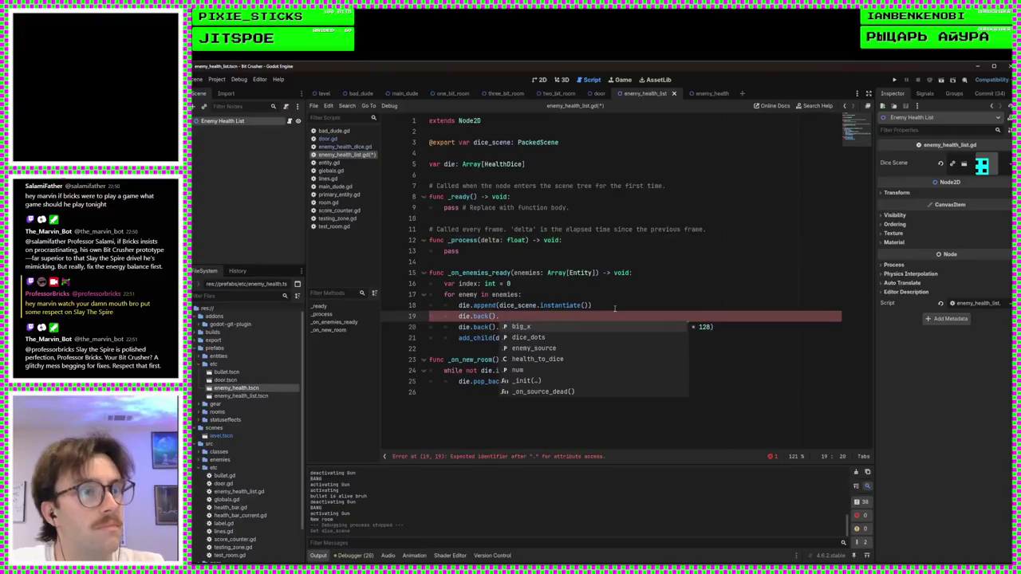
{"action": "type", "text": "enemy_source"}
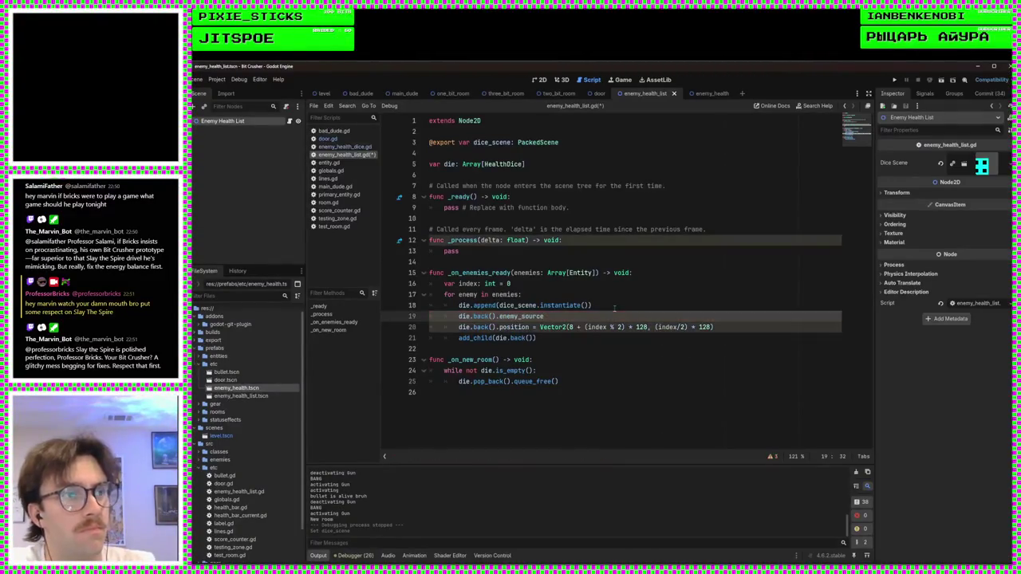
{"action": "type", "text": " = enemy"}
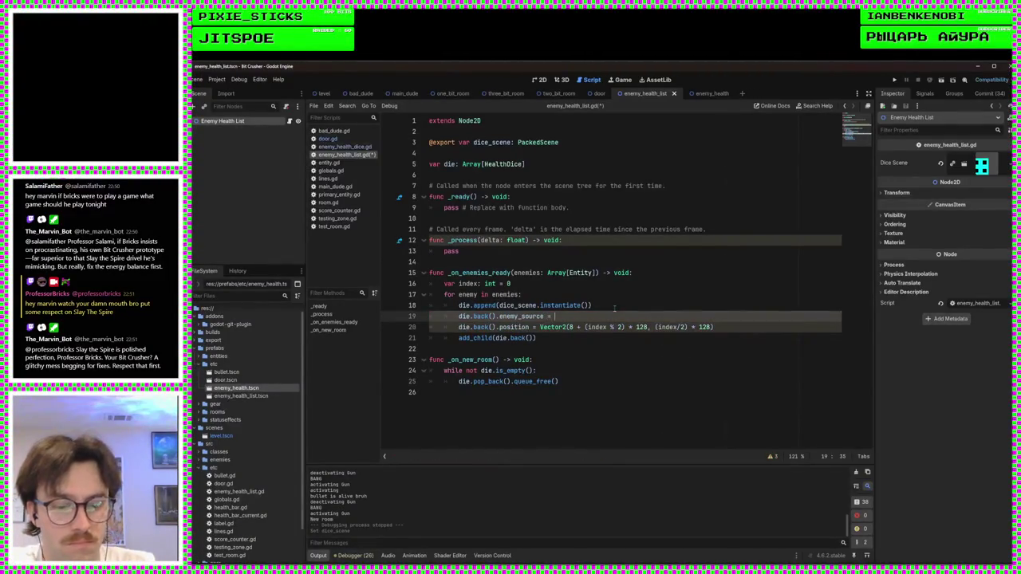
{"action": "left_click", "coordinate": [613, 309]}
{"action": "key", "text": "ctrl+s"}
{"action": "left_click", "coordinate": [712, 328]}
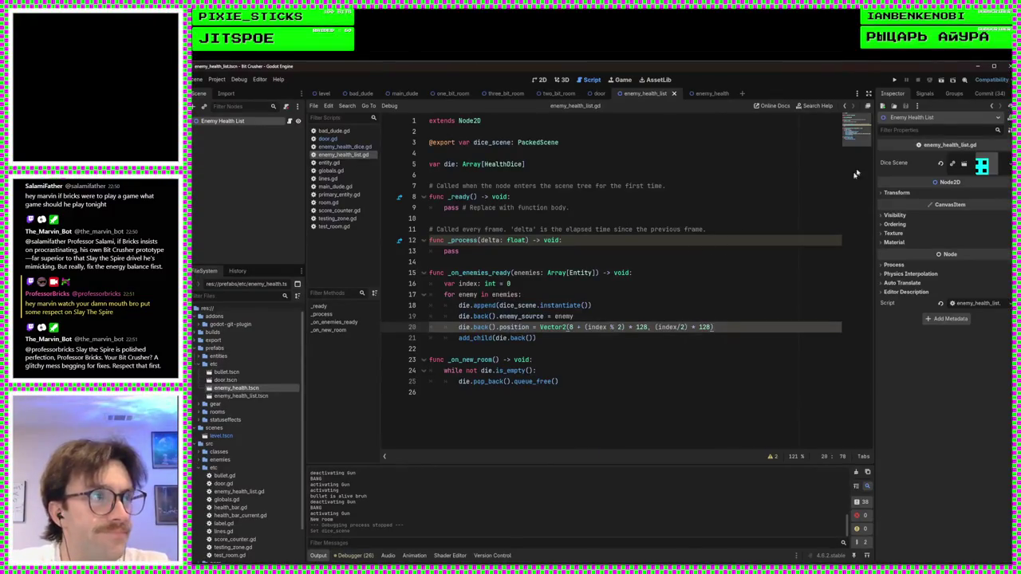
{"action": "left_click", "coordinate": [895, 81]}
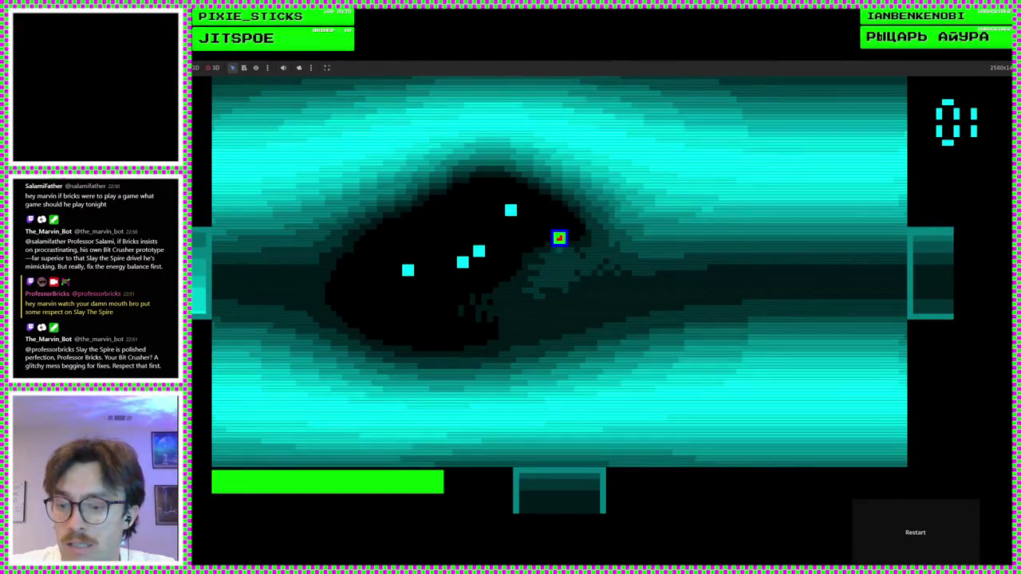
Step: Close the playtest with F8 and return to enemy_health_list.gd
{"action": "key", "text": "F8"}
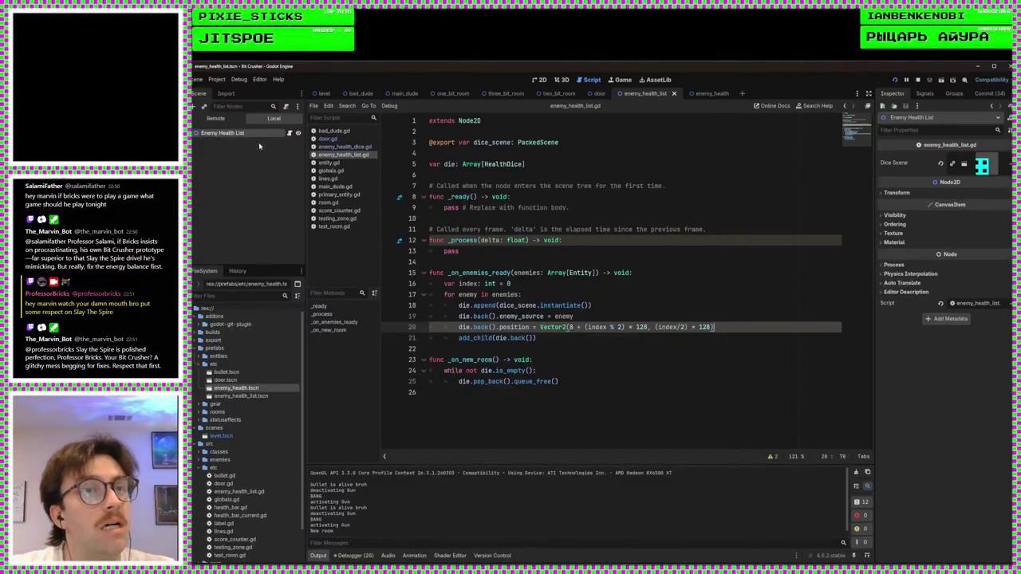
Step: Inspect the live Enemy Health List node in the Remote scene tree, whose die array is empty
{"action": "left_click", "coordinate": [216, 118]}
{"action": "left_click", "coordinate": [201, 150]}
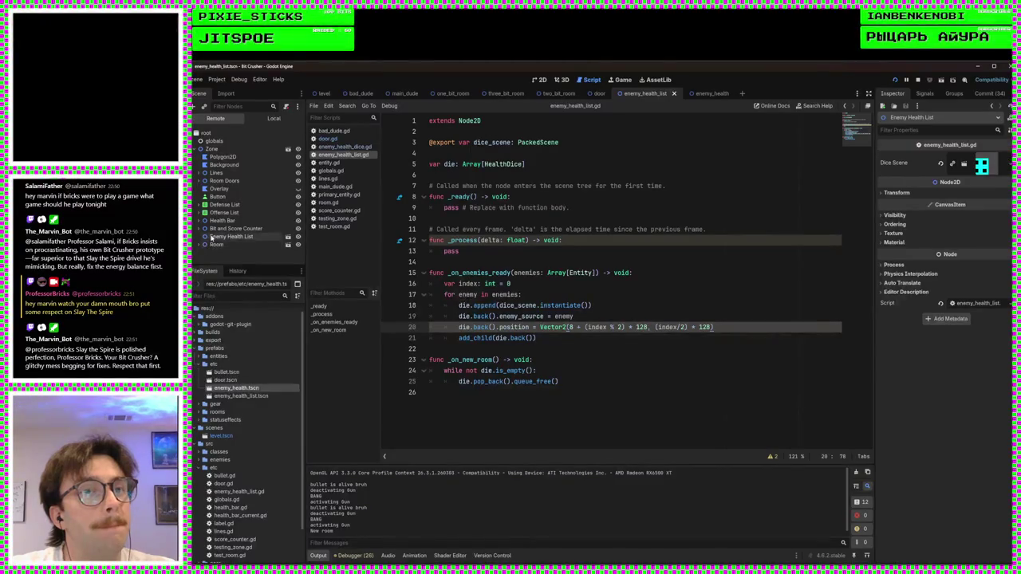
{"action": "left_click", "coordinate": [275, 237]}
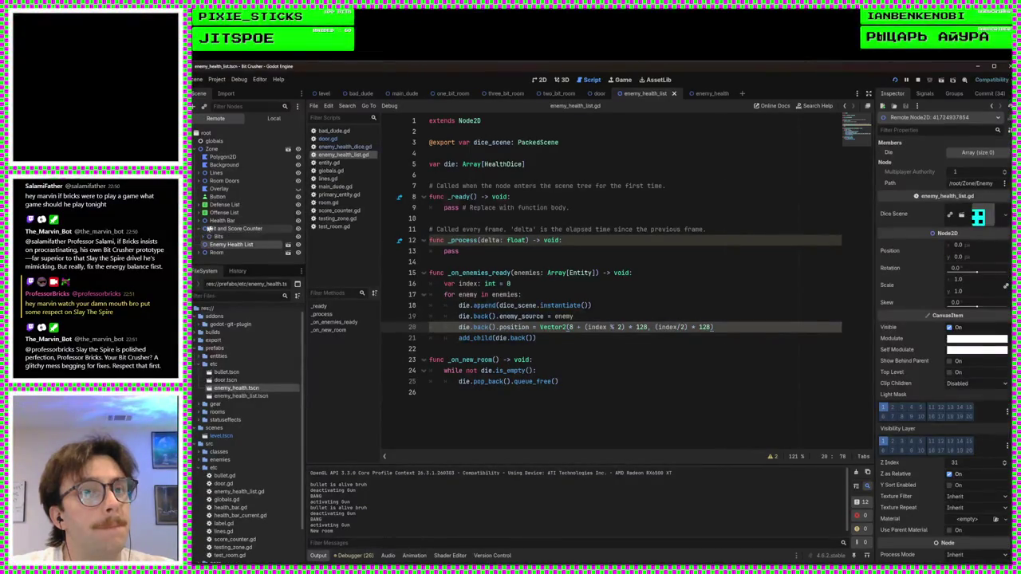
{"action": "left_click", "coordinate": [201, 229]}
{"action": "left_click", "coordinate": [205, 237]}
{"action": "left_click", "coordinate": [204, 237]}
{"action": "left_click", "coordinate": [201, 229]}
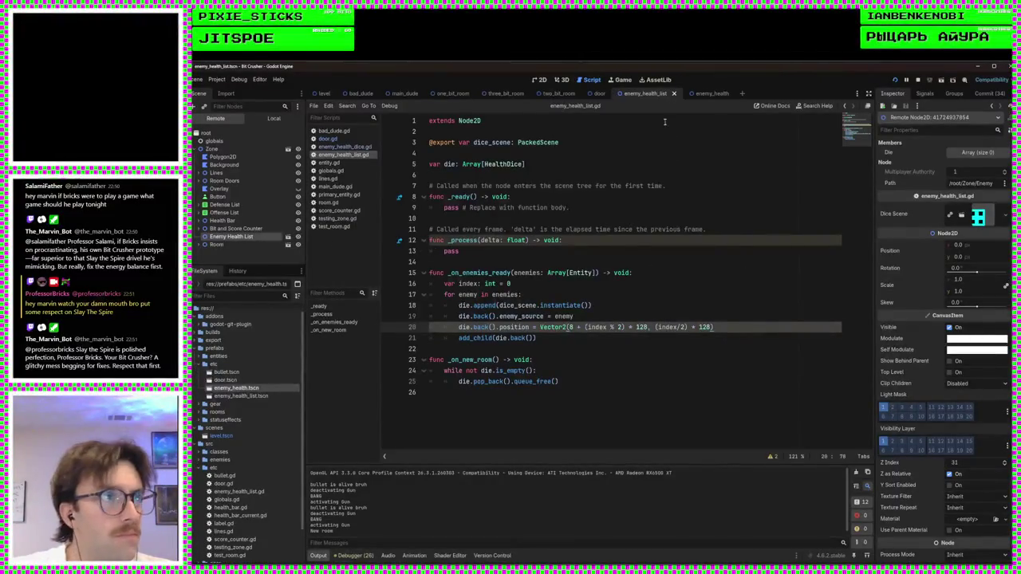
Step: Go to the _on_enemies_ready line and view the live Zone node's signals
{"action": "left_click", "coordinate": [569, 342]}
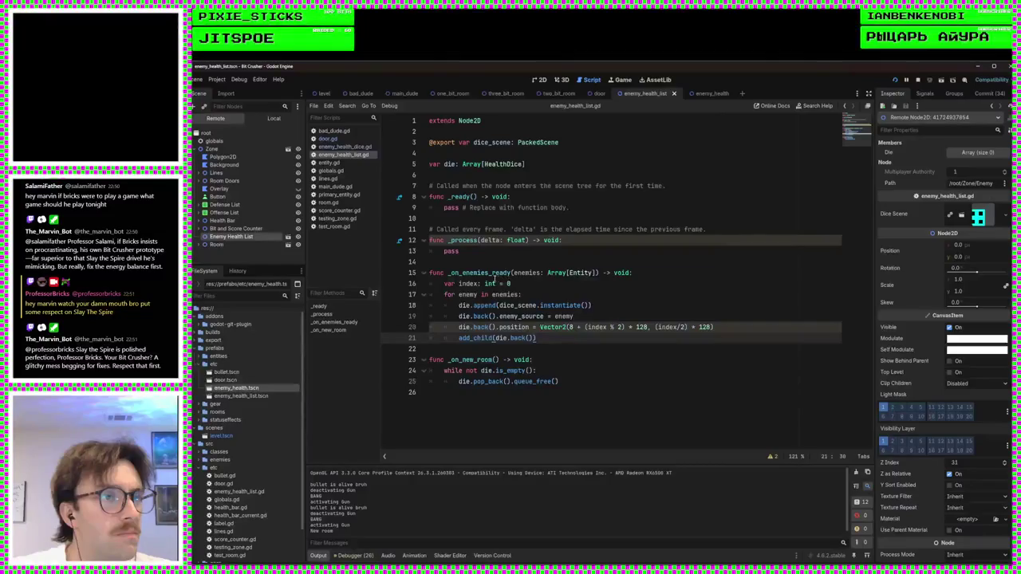
{"action": "left_click", "coordinate": [494, 273]}
{"action": "left_click", "coordinate": [212, 149]}
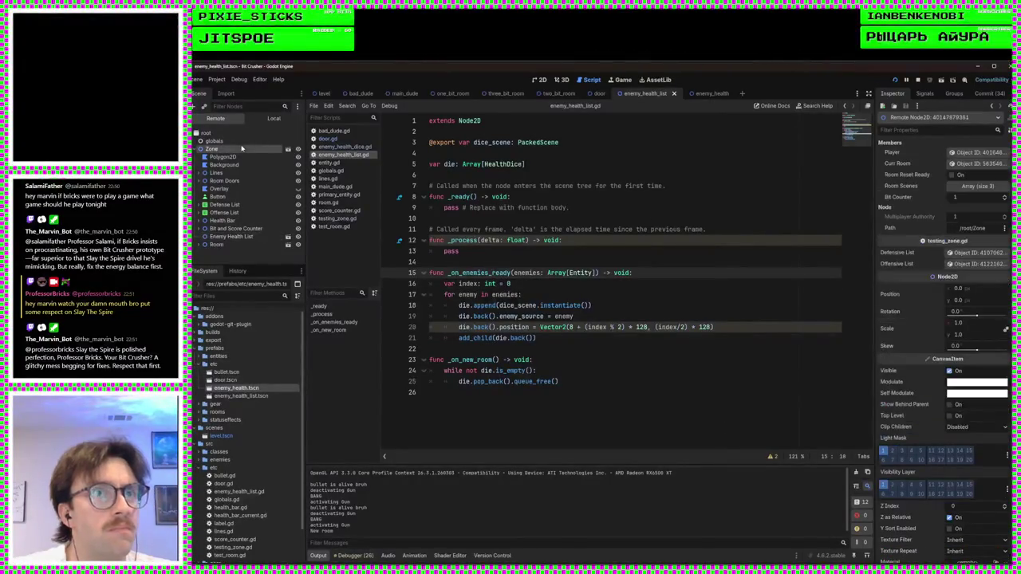
{"action": "left_click", "coordinate": [925, 93]}
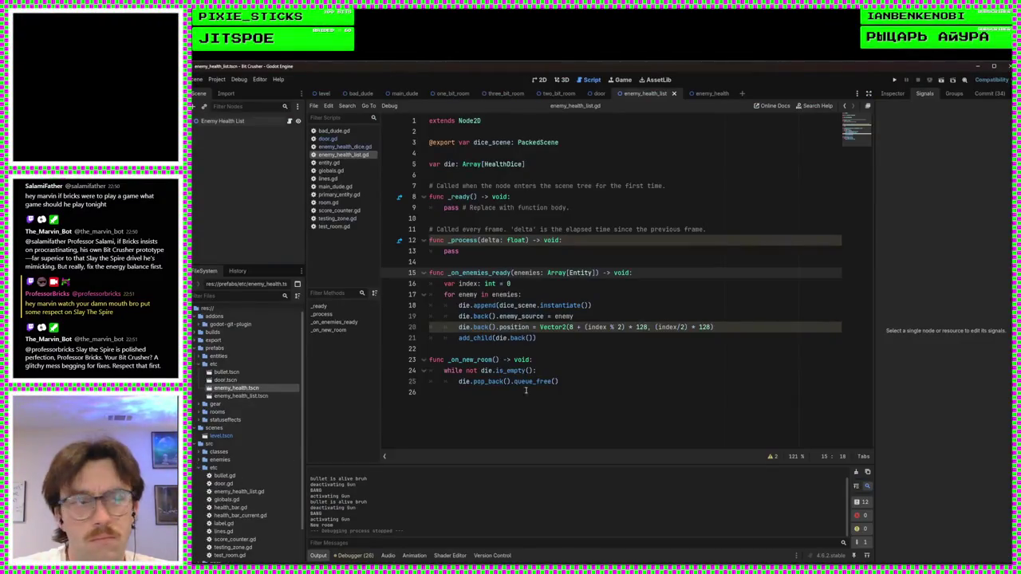
Step: Stop the debug session and list the Enemy Health List node's inherited signals
{"action": "left_click", "coordinate": [447, 415]}
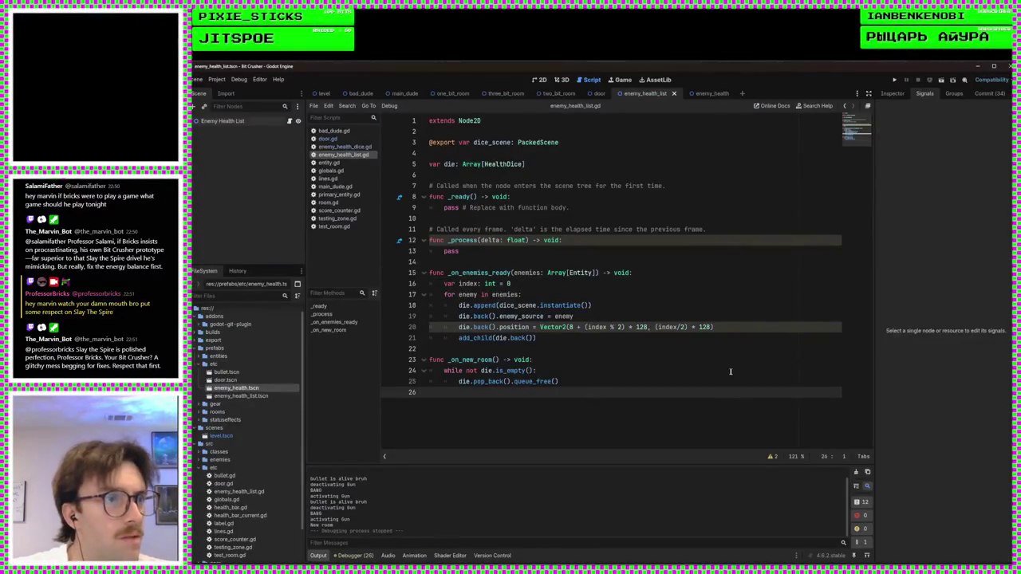
{"action": "left_click", "coordinate": [559, 349]}
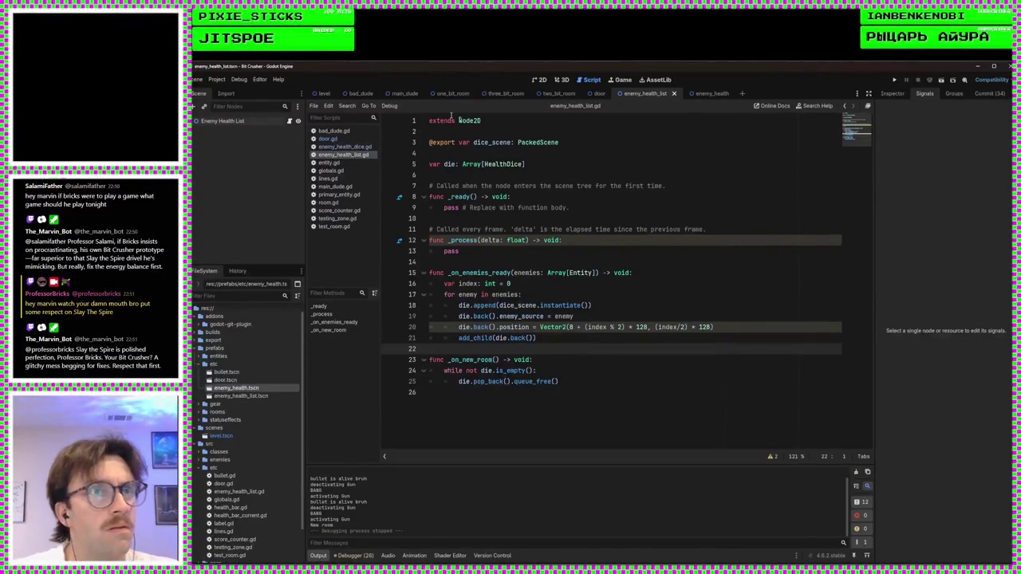
{"action": "left_click", "coordinate": [271, 120]}
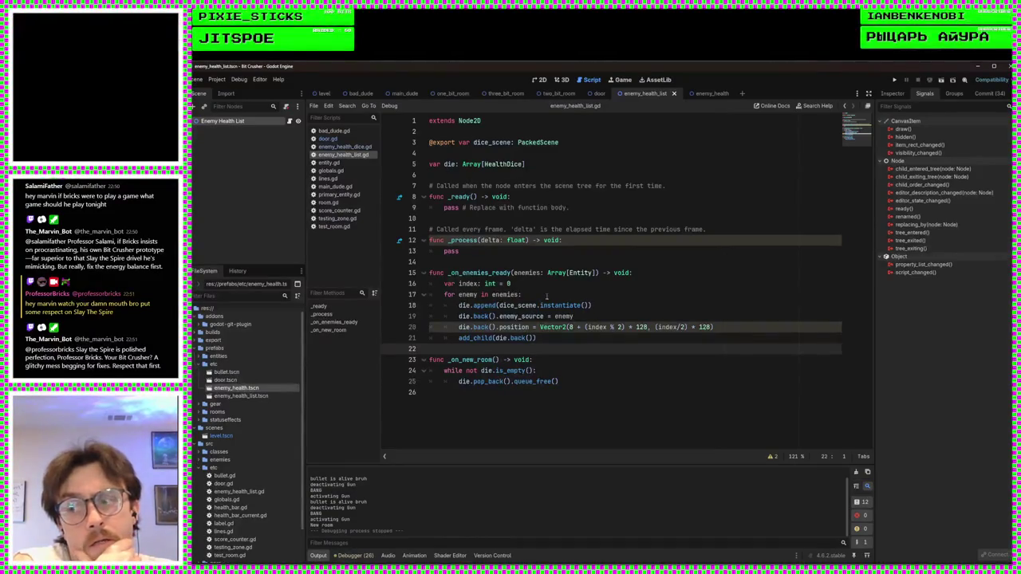
{"action": "left_click", "coordinate": [546, 338]}
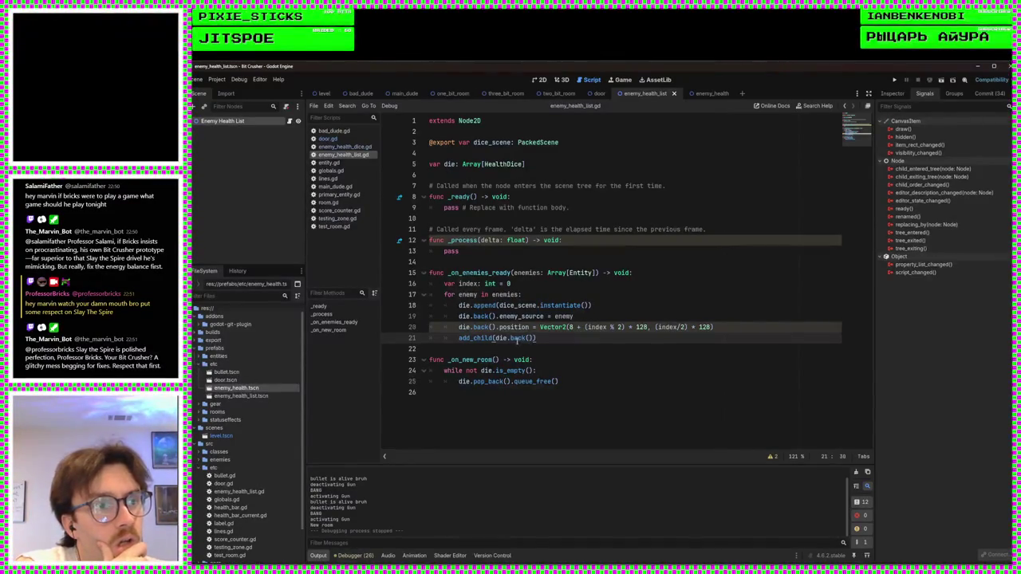
Step: Add 'index += 1' after add_child on line 21, replacing the invalid index++, and save
{"action": "key", "text": "Left"}
{"action": "key", "text": "Right"}
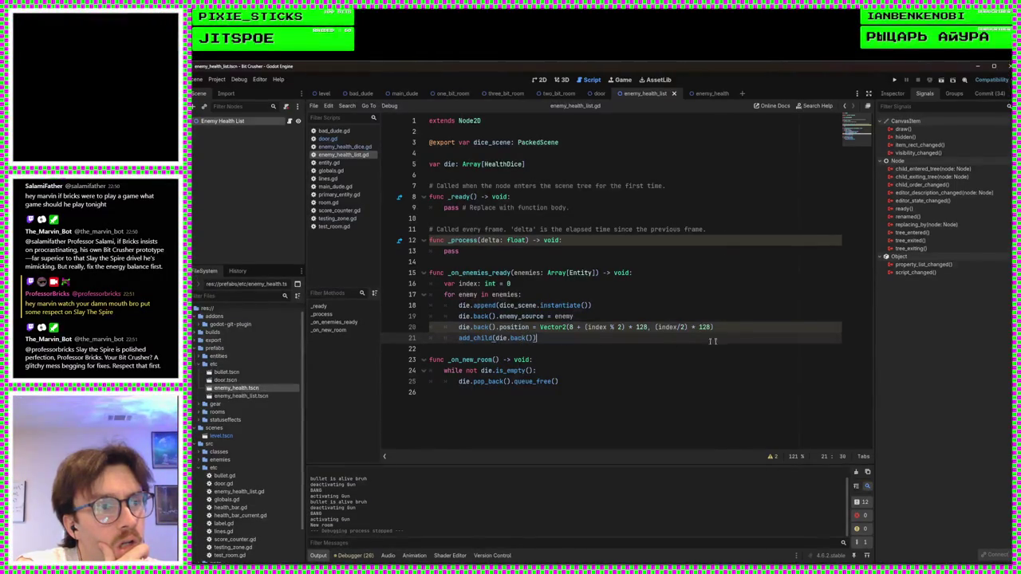
{"action": "key", "text": "Up"}
{"action": "key", "text": "Down"}
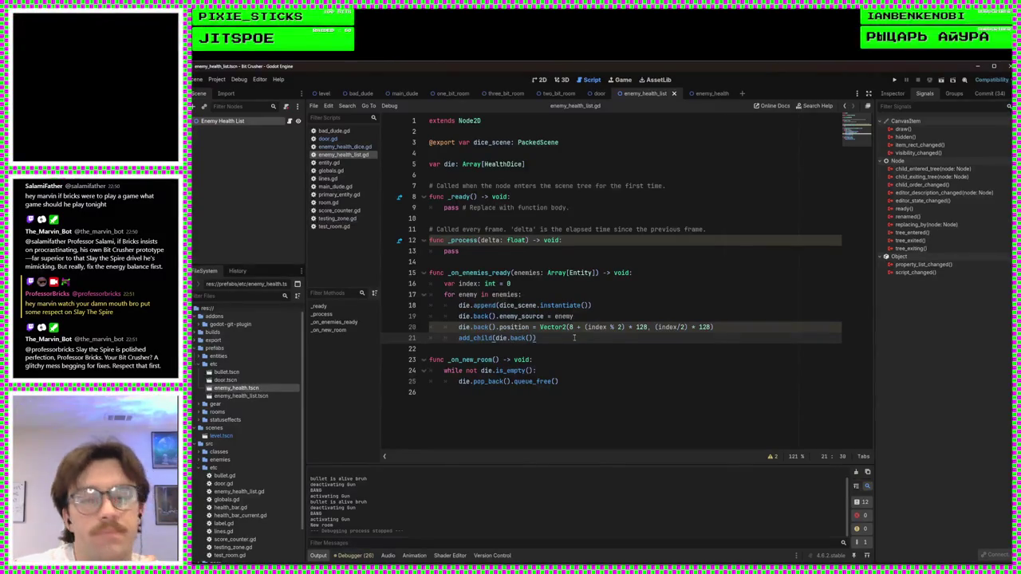
{"action": "key", "text": "Return"}
{"action": "type", "text": "index++"}
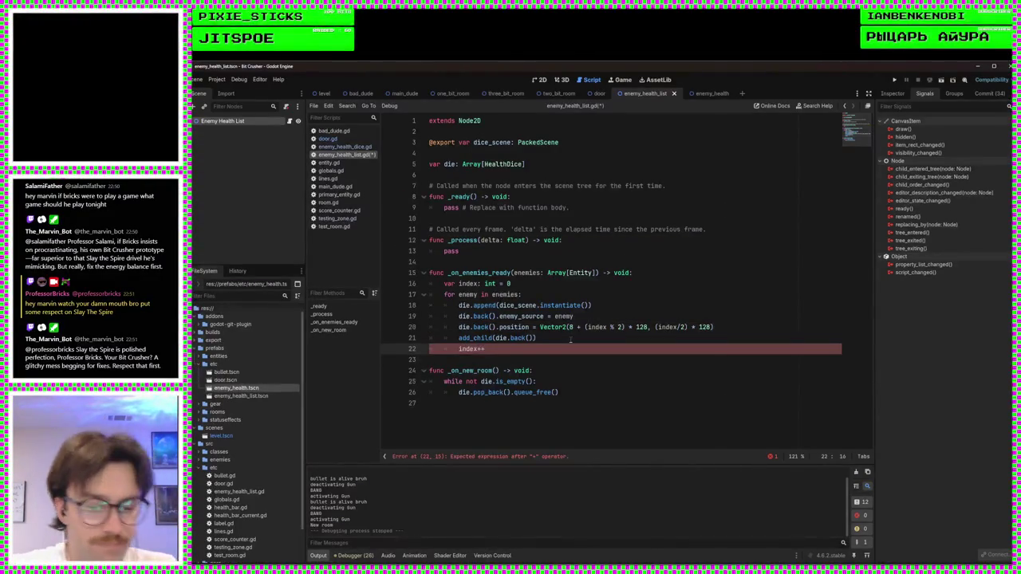
{"action": "key", "text": "BackSpace"}
{"action": "key", "text": "BackSpace"}
{"action": "type", "text": "+= 1"}
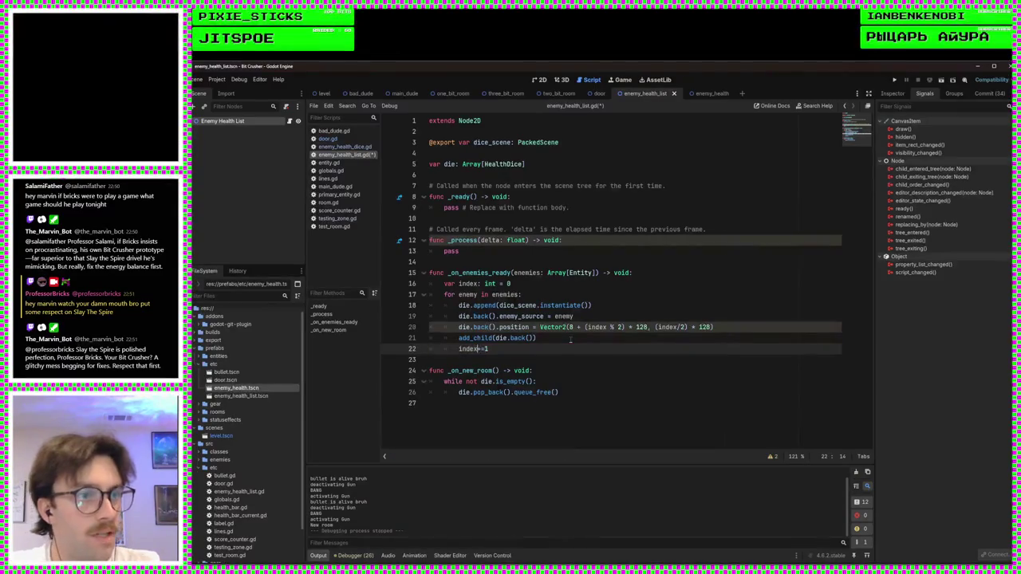
{"action": "key", "text": "ctrl+s"}
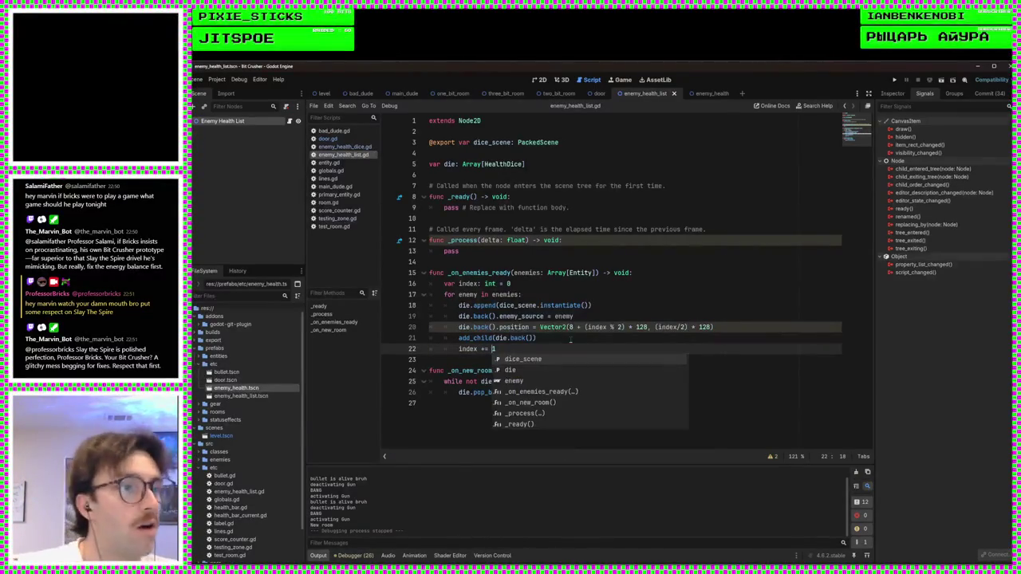
Step: Review the add_child and index increment lines around lines 21–24
{"action": "left_click", "coordinate": [571, 339]}
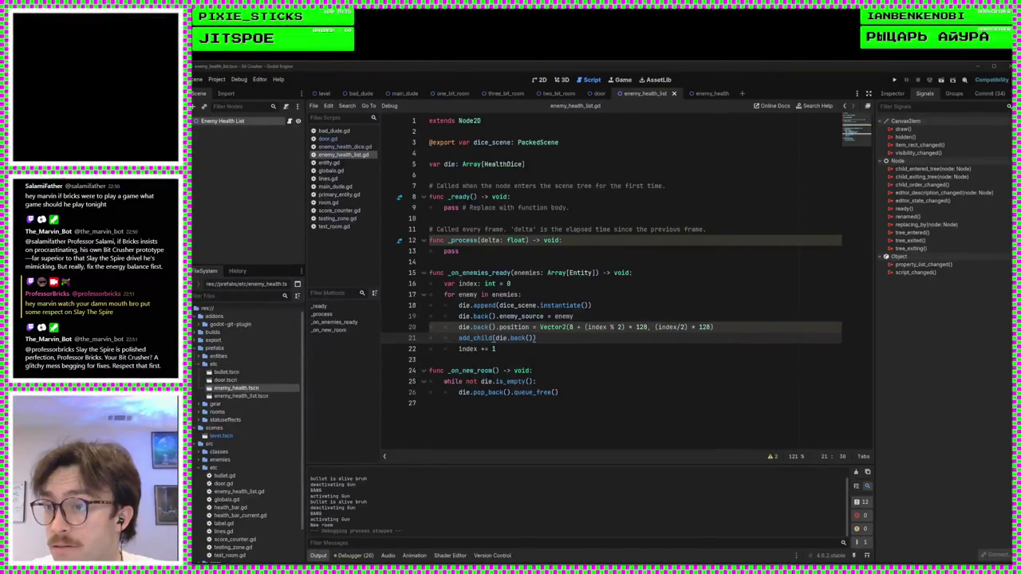
{"action": "left_click", "coordinate": [602, 375]}
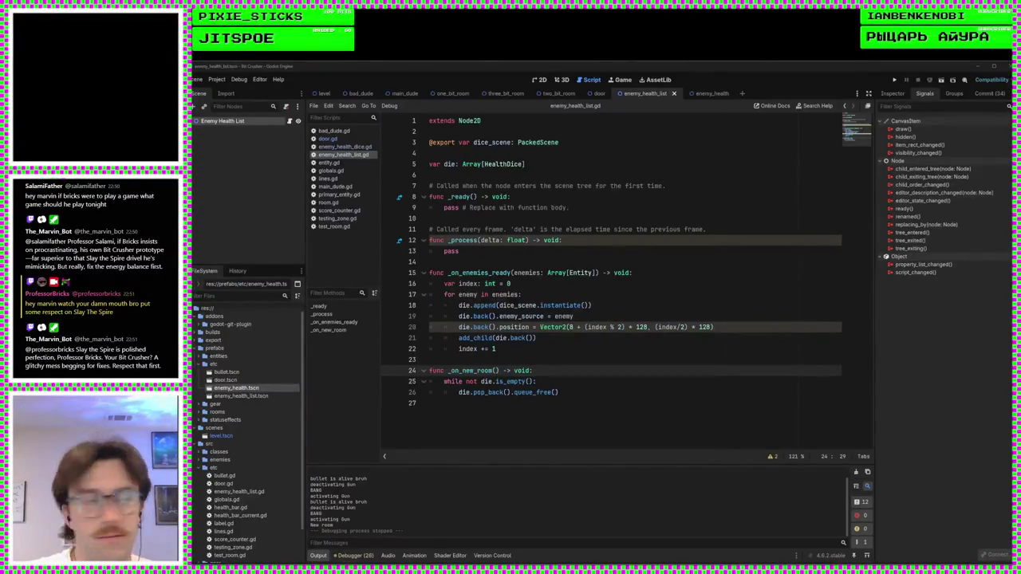
{"action": "left_click", "coordinate": [532, 358]}
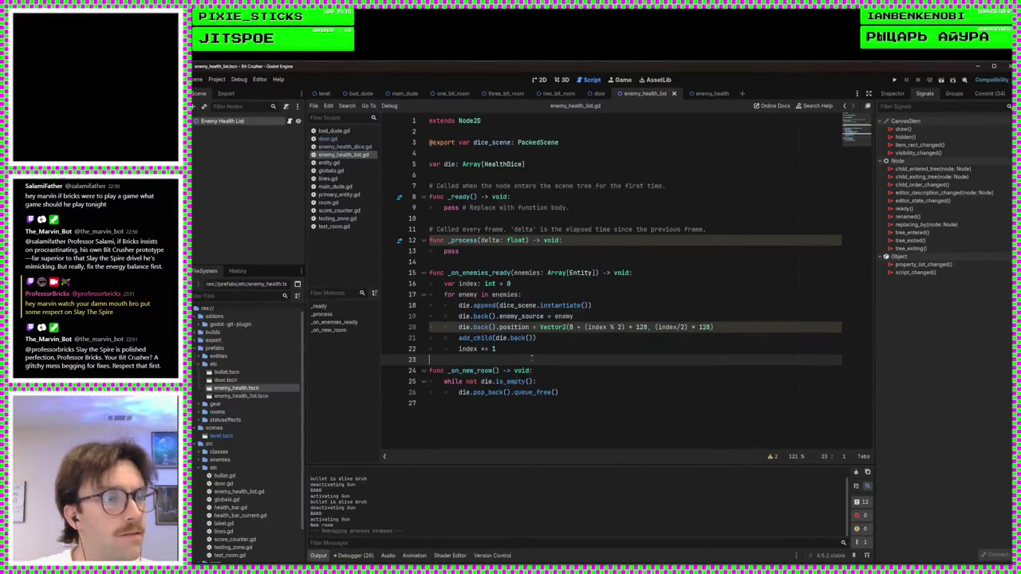
{"action": "key", "text": "Left"}
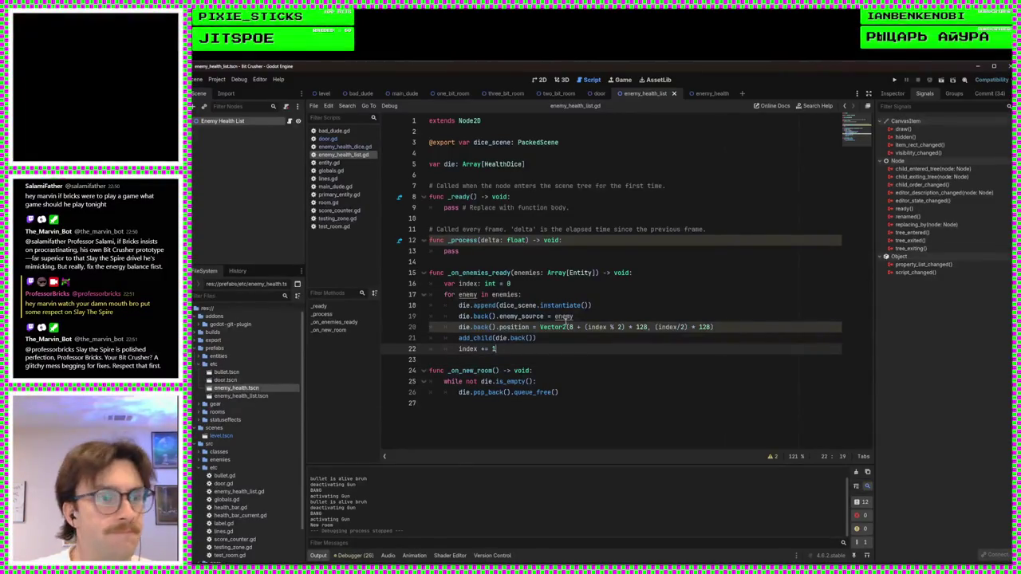
{"action": "left_click", "coordinate": [460, 339]}
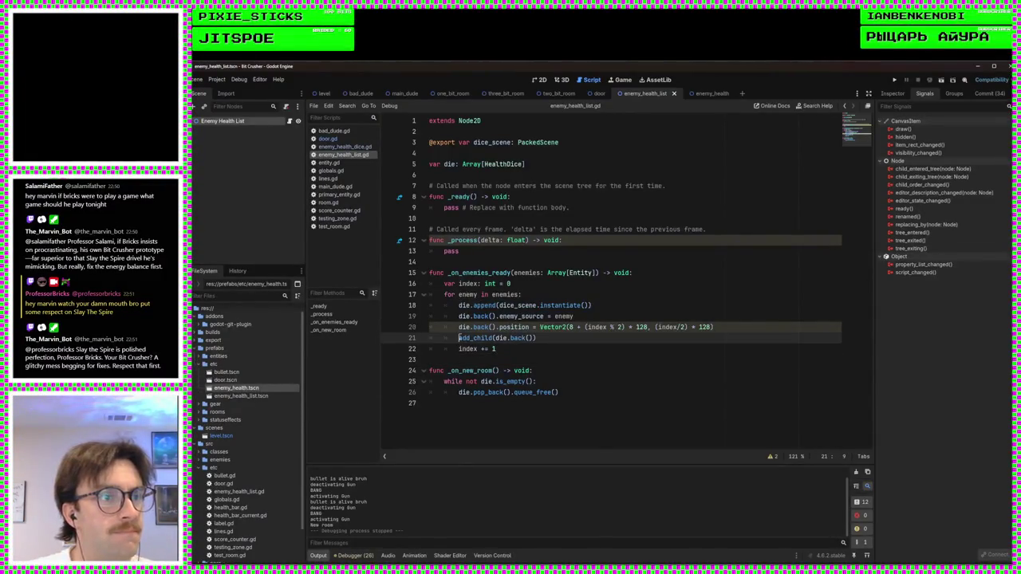
{"action": "left_click", "coordinate": [469, 339]}
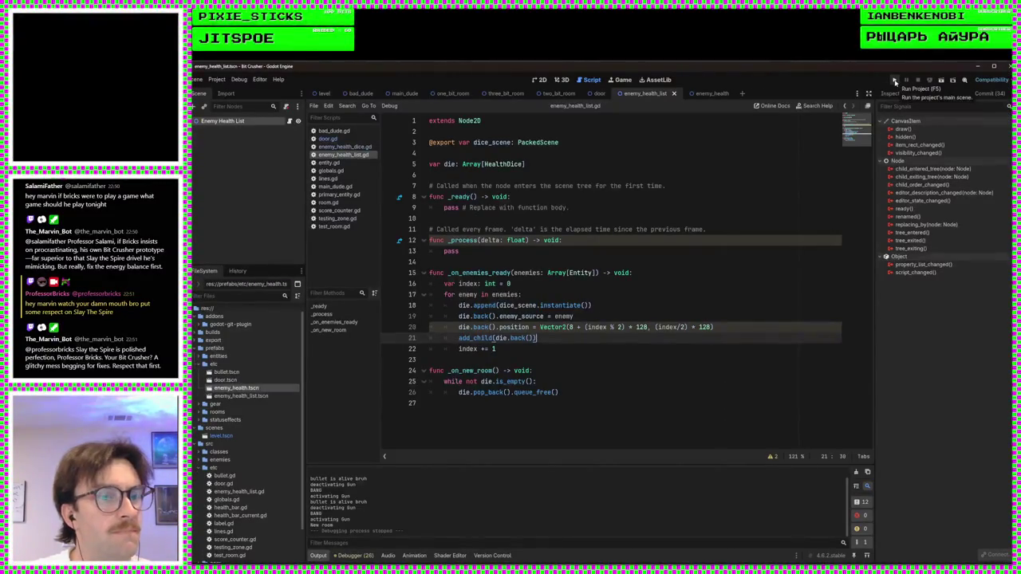
Step: Check Zone's new_enemies connection in the level scene's Signals dock, then relaunch the game
{"action": "left_click", "coordinate": [466, 273]}
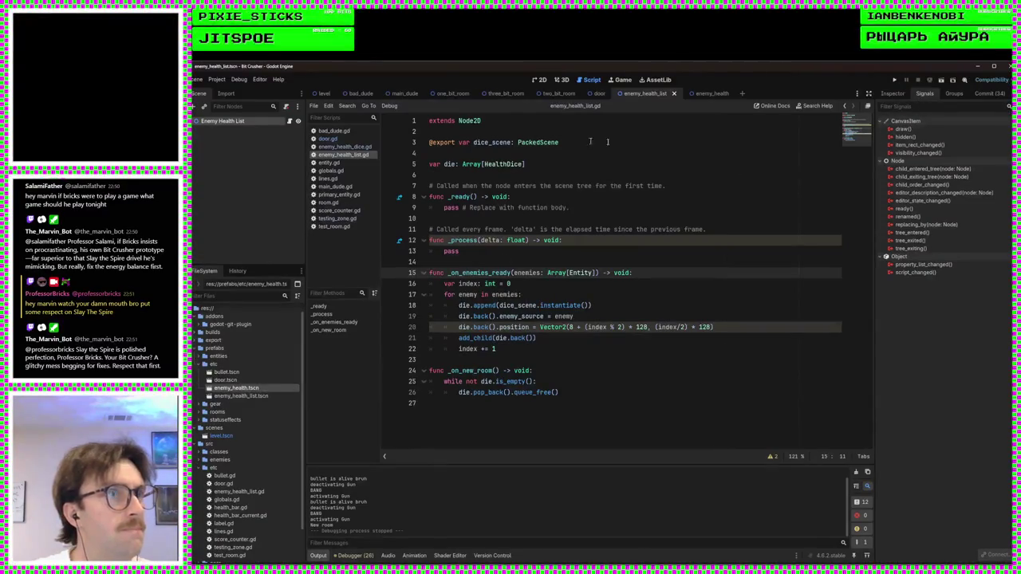
{"action": "left_click", "coordinate": [322, 93]}
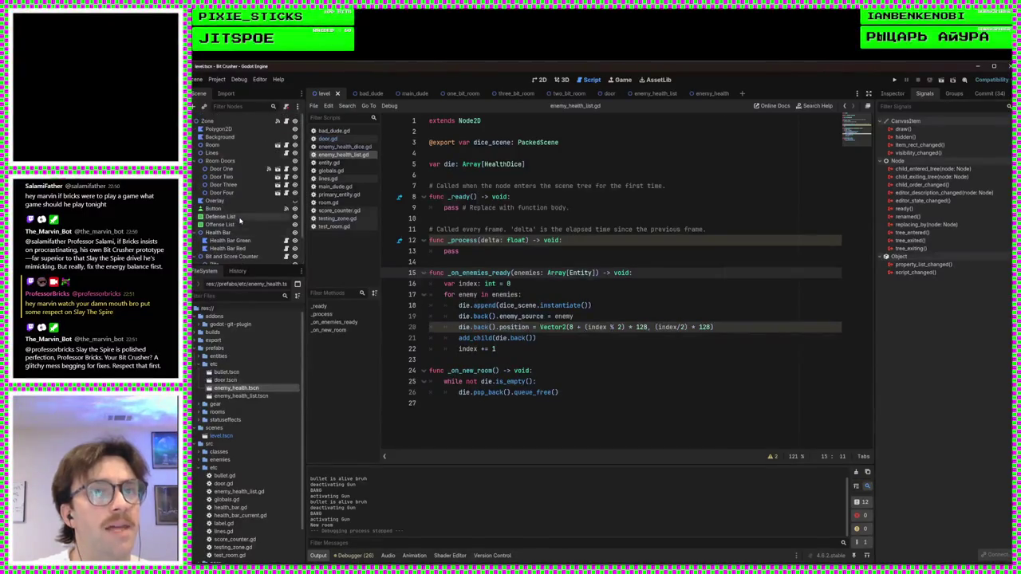
{"action": "left_click", "coordinate": [240, 121]}
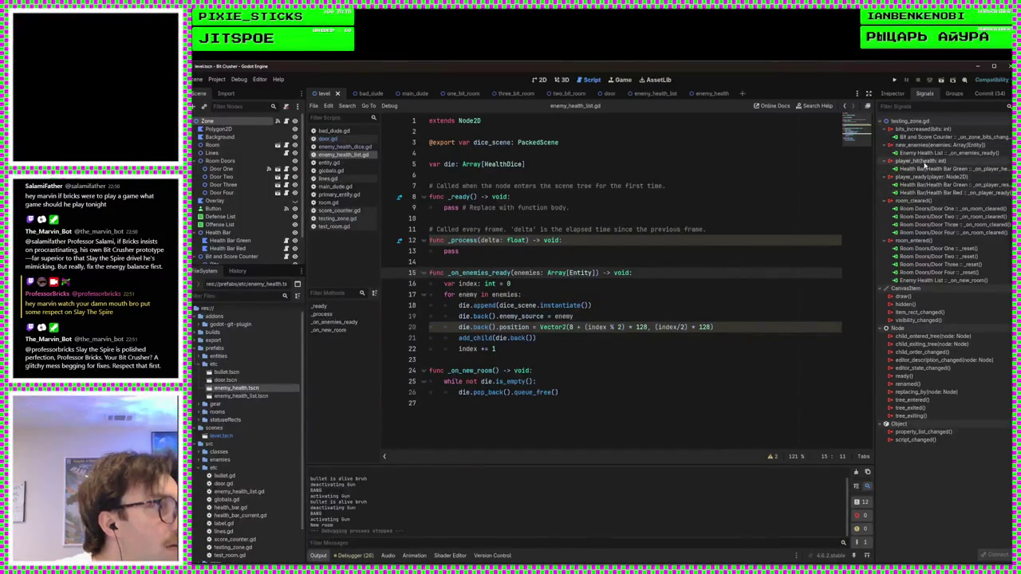
{"action": "left_click", "coordinate": [892, 80]}
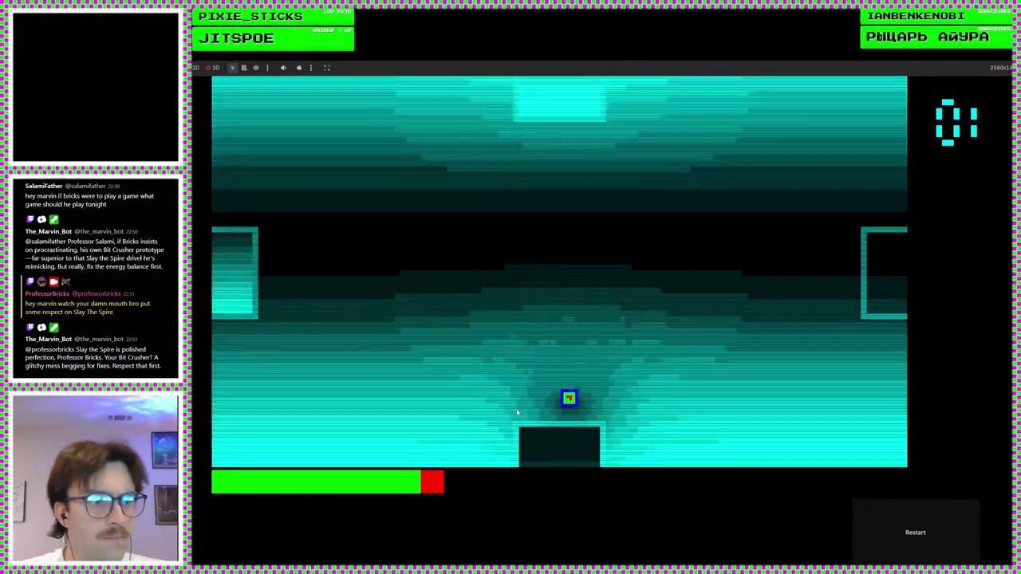
Step: Walk the player down through the bottom doorway, then stop the game with F8
{"action": "key", "text": "s"}
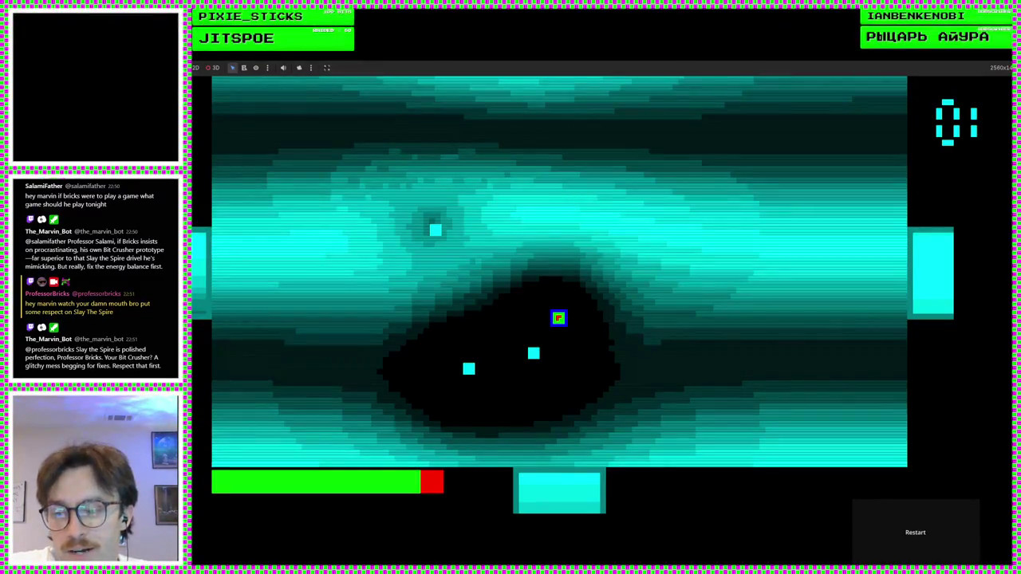
{"action": "key", "text": "F8"}
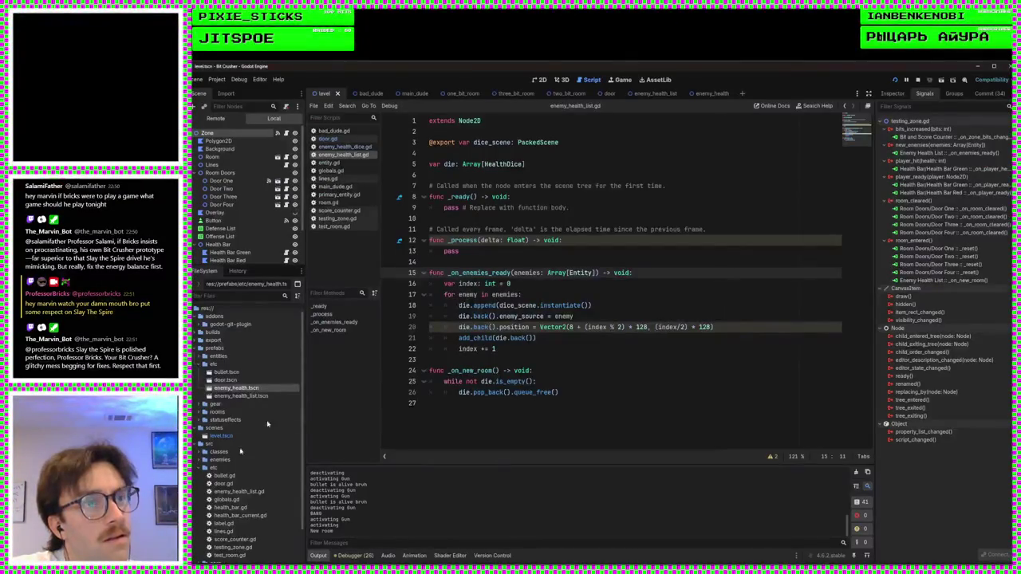
{"action": "scroll", "coordinate": [239, 160], "scroll_direction": "down", "scroll_amount": 2}
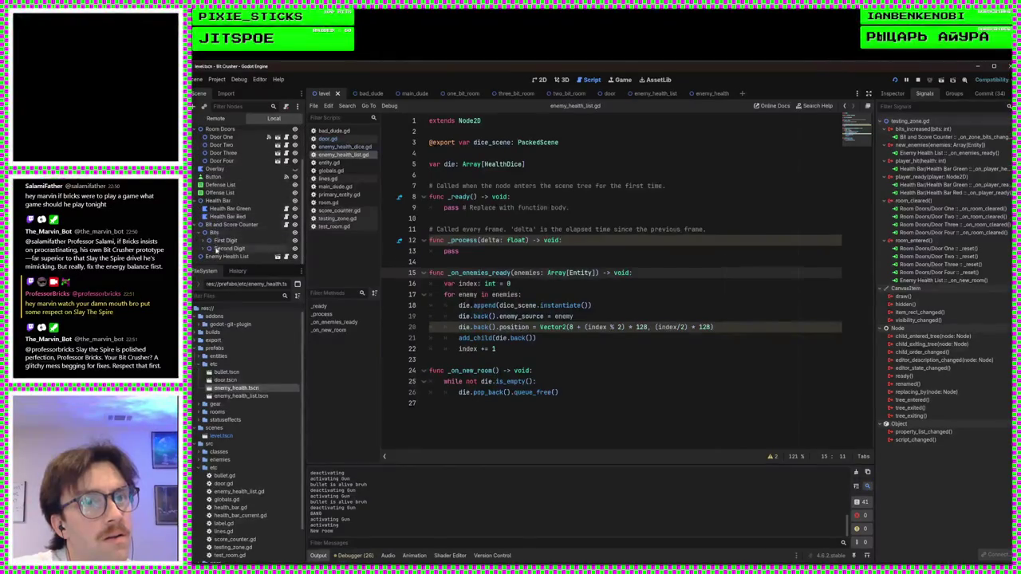
{"action": "left_click", "coordinate": [215, 257]}
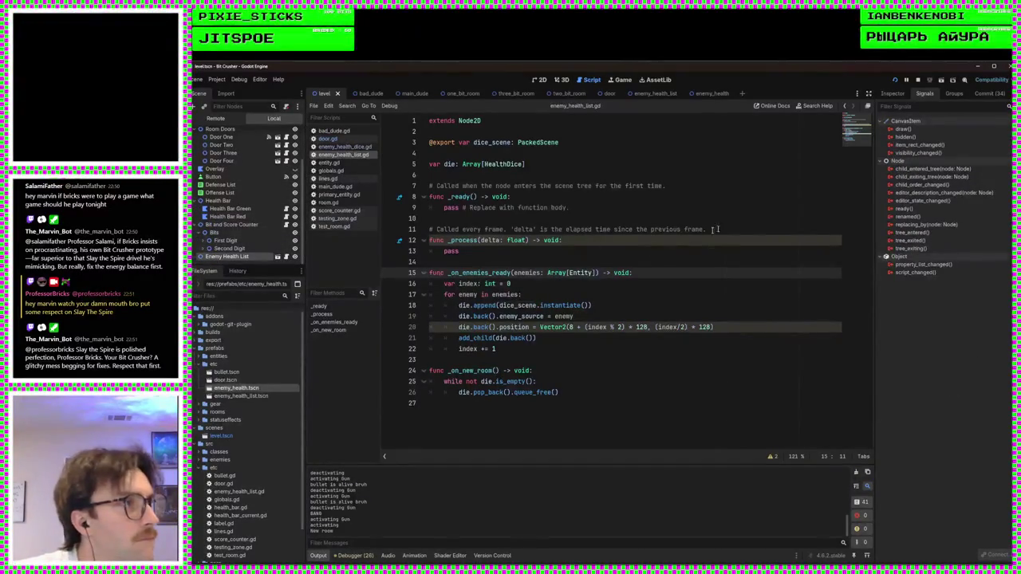
{"action": "left_click", "coordinate": [650, 94]}
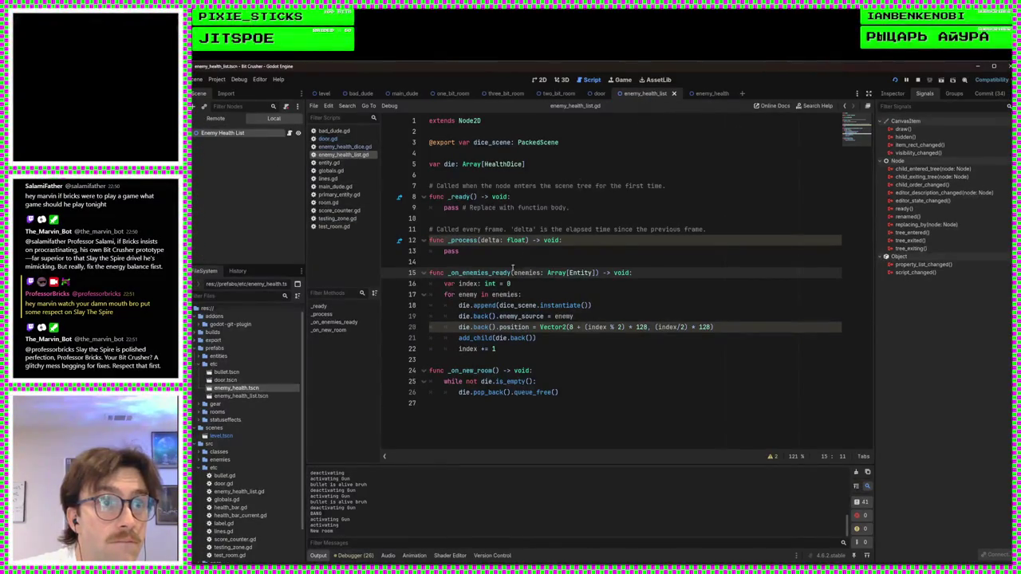
{"action": "left_click", "coordinate": [606, 284]}
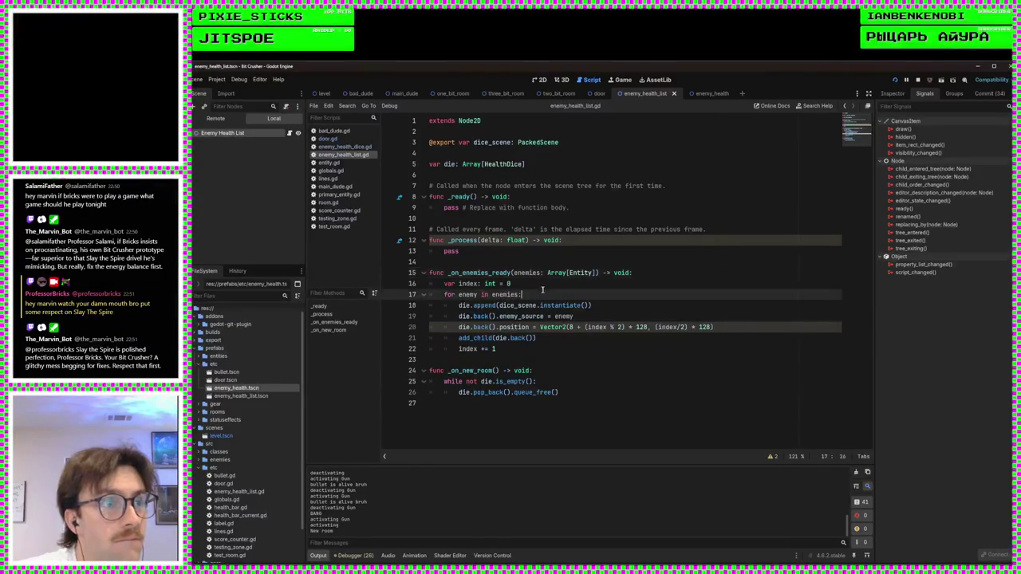
{"action": "left_click", "coordinate": [598, 263]}
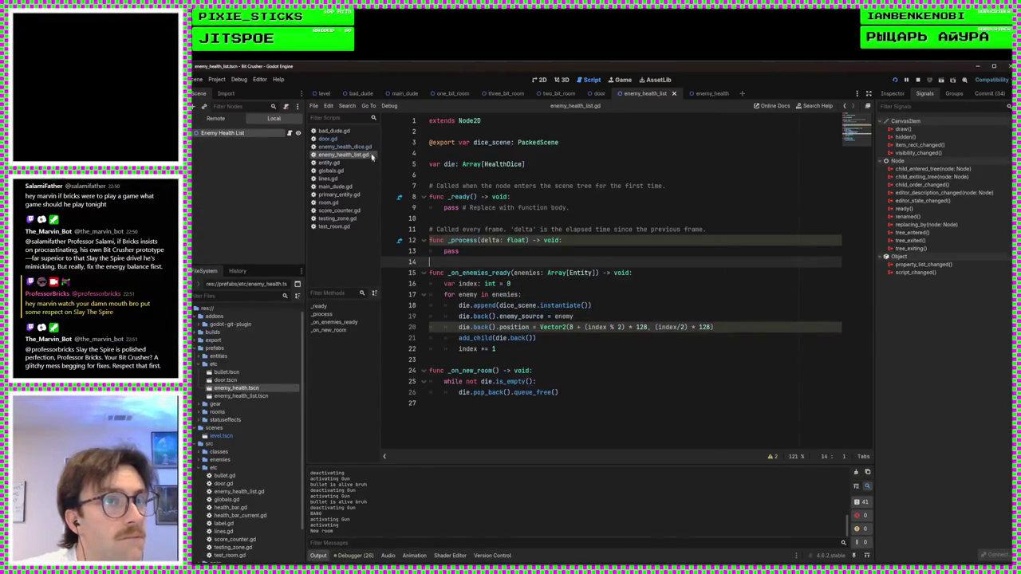
{"action": "left_click", "coordinate": [323, 94]}
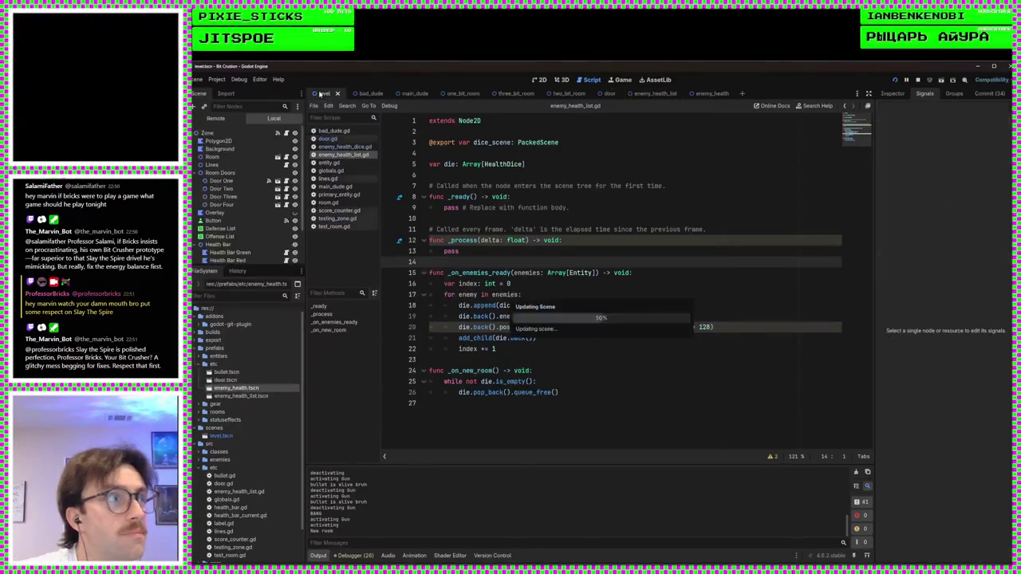
{"action": "scroll", "coordinate": [233, 134], "scroll_direction": "up", "scroll_amount": 2}
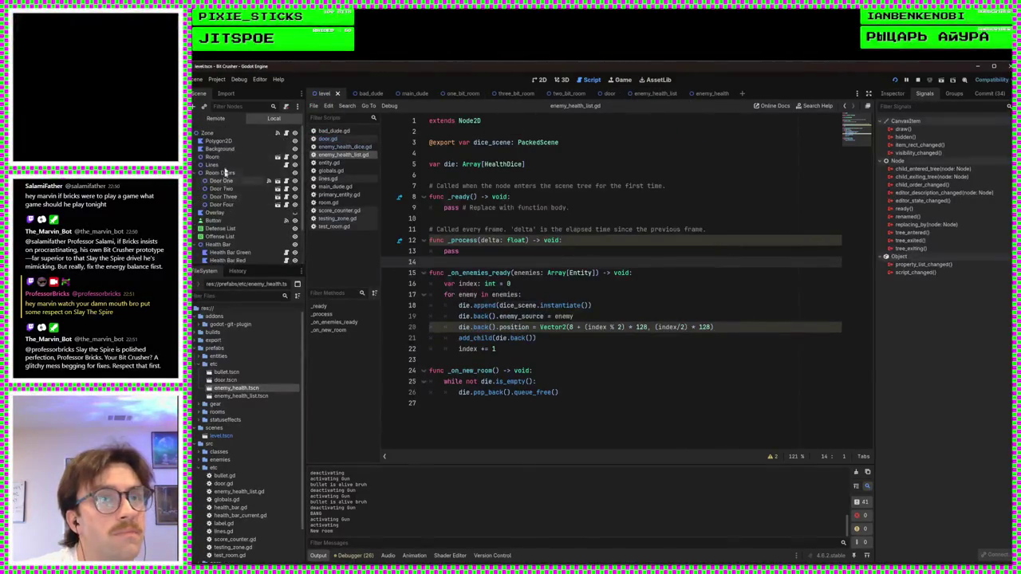
{"action": "left_click", "coordinate": [233, 134]}
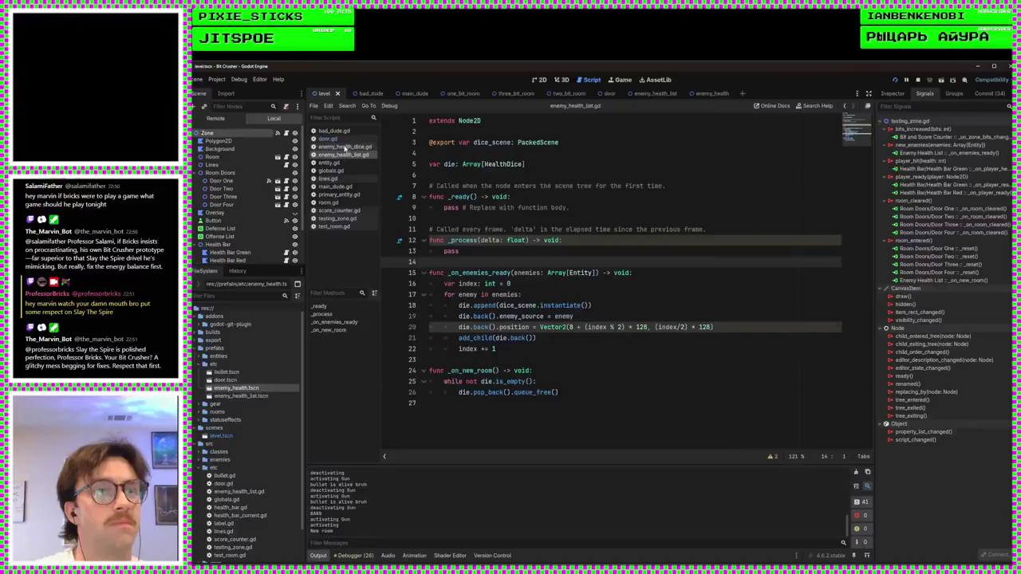
{"action": "left_click", "coordinate": [351, 218]}
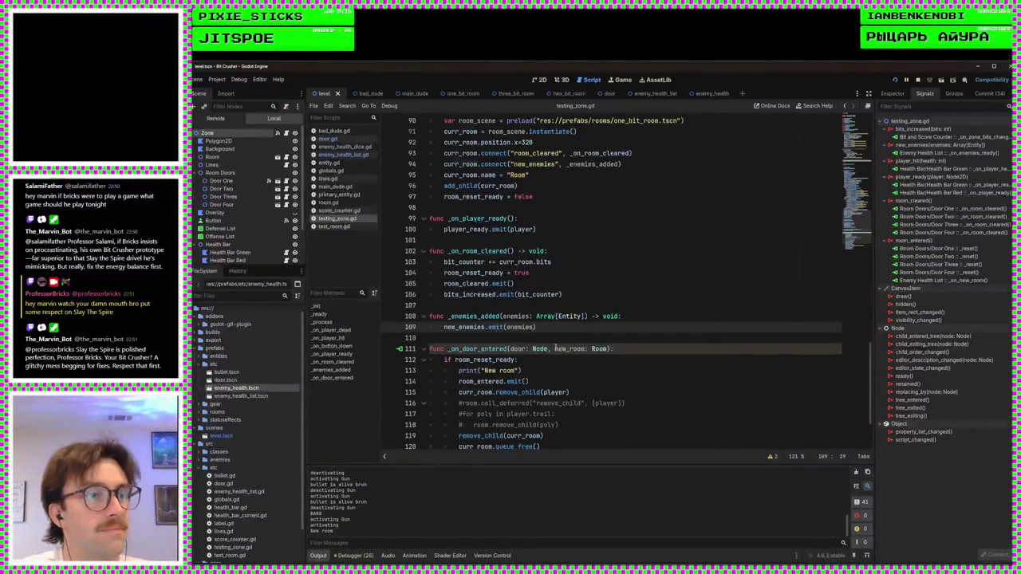
{"action": "scroll", "coordinate": [556, 345], "scroll_direction": "up", "scroll_amount": 6}
{"action": "scroll", "coordinate": [556, 346], "scroll_direction": "up", "scroll_amount": 20}
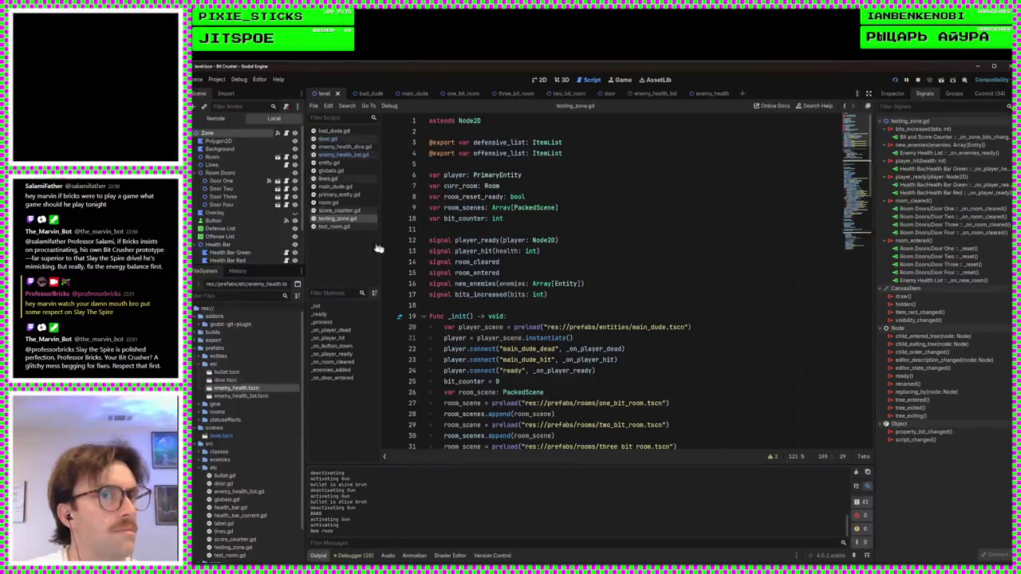
{"action": "left_click", "coordinate": [340, 154]}
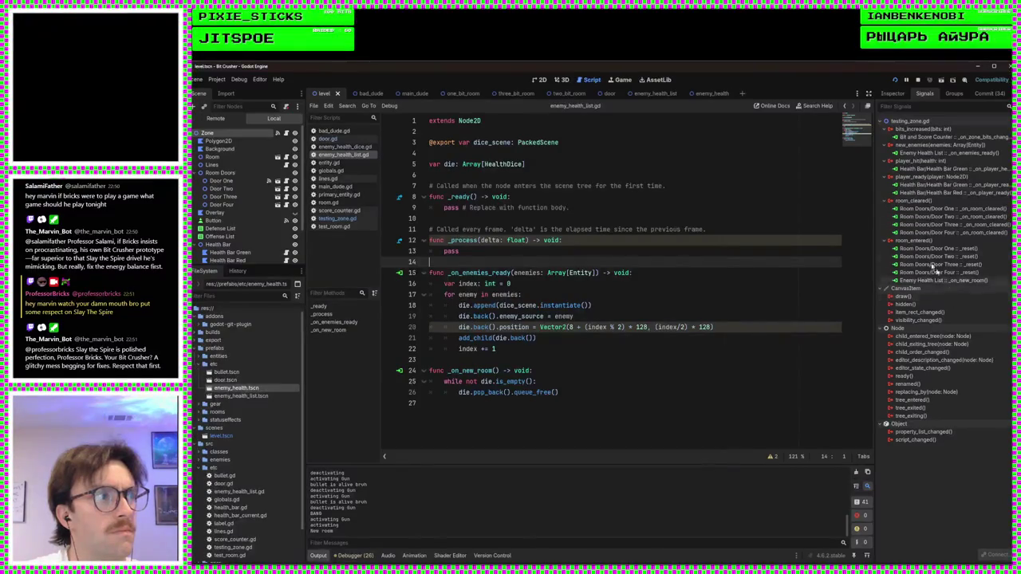
{"action": "left_click", "coordinate": [673, 279]}
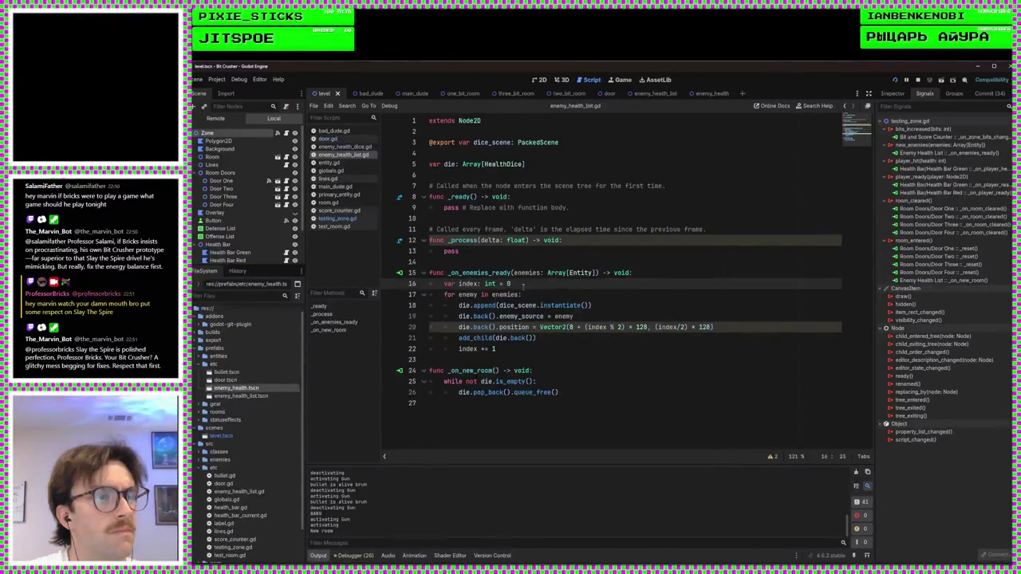
Step: Insert print("Populating enemy dice") as the first line of _on_enemies_ready, then run the game
{"action": "left_click", "coordinate": [656, 272]}
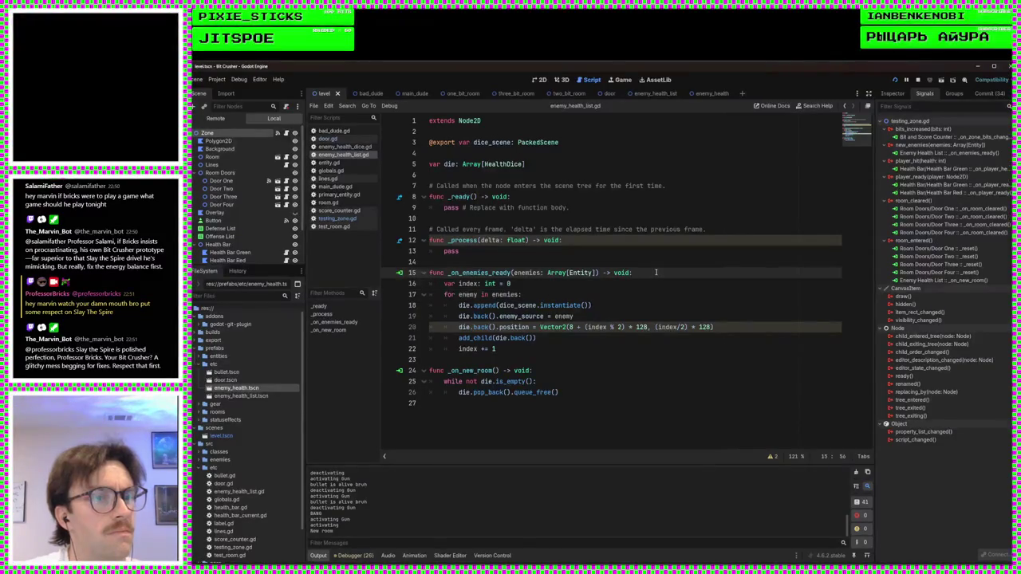
{"action": "key", "text": "Return"}
{"action": "type", "text": "print"}
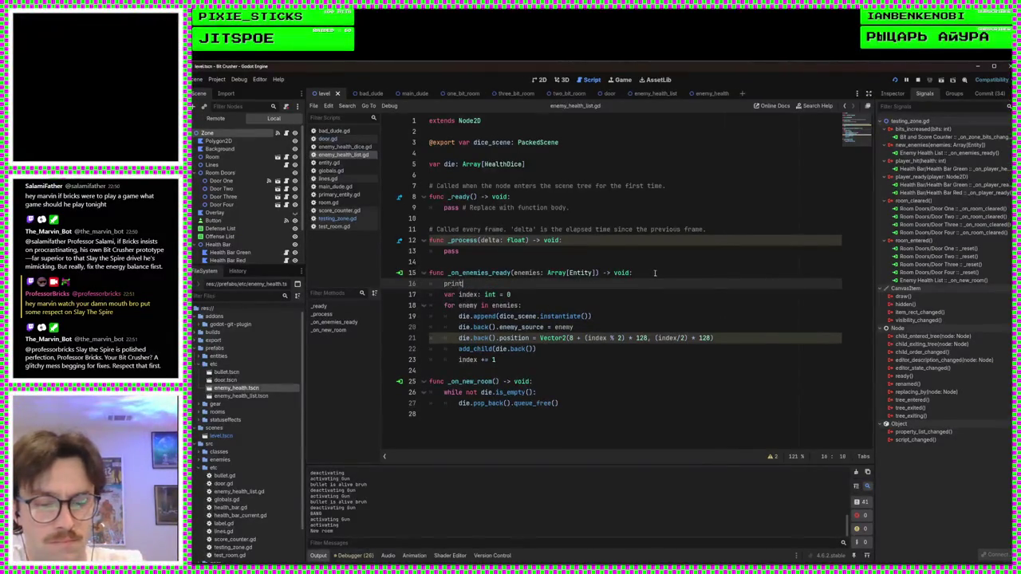
{"action": "type", "text": "(\"Populating "}
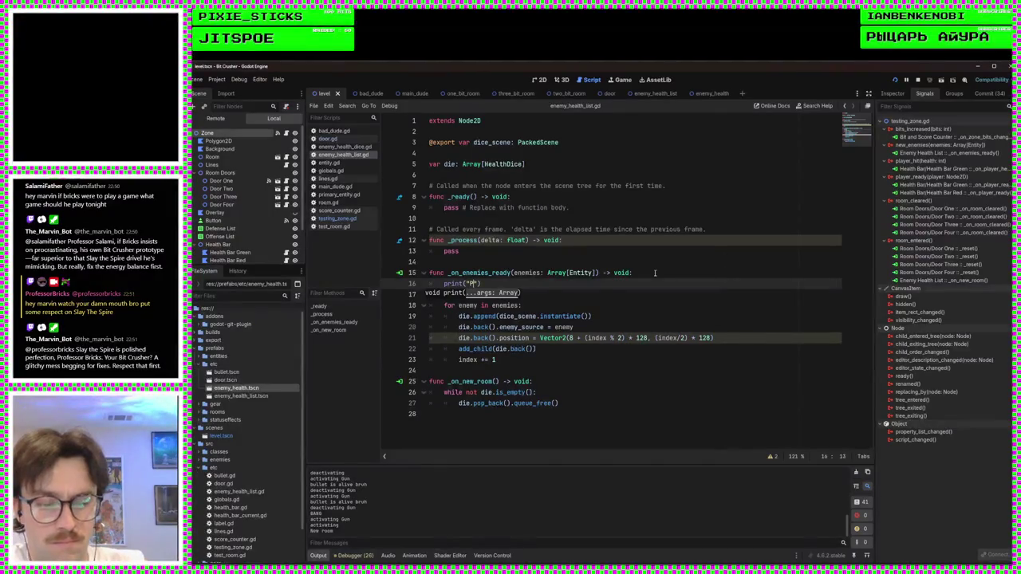
{"action": "type", "text": "enemy dice"}
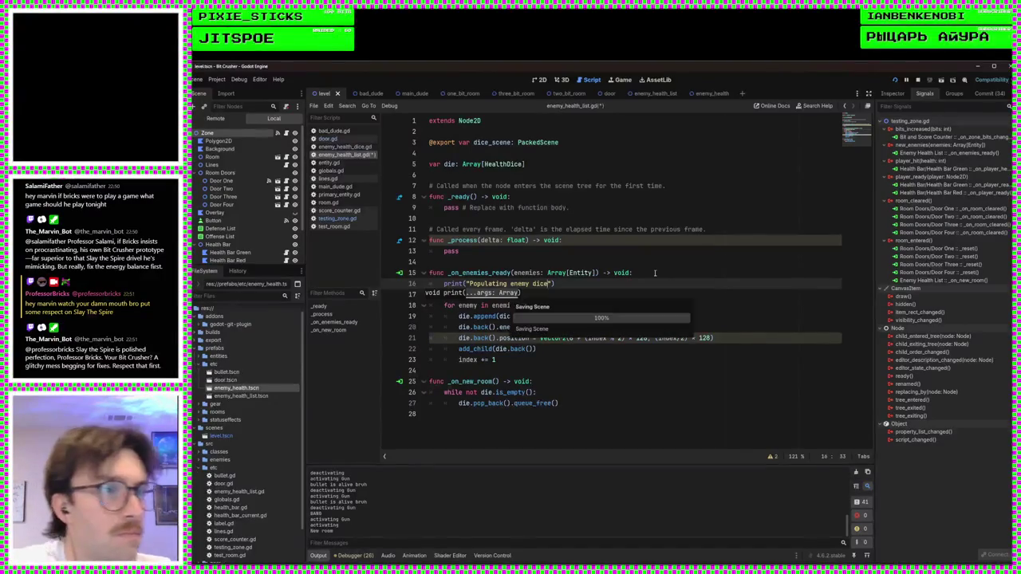
{"action": "key", "text": "Escape"}
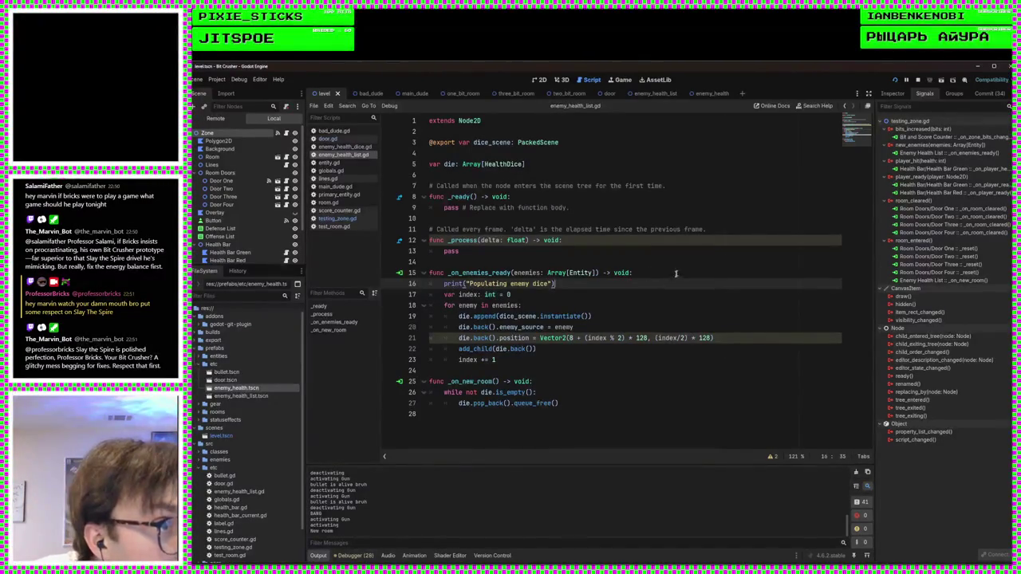
{"action": "left_click", "coordinate": [895, 80]}
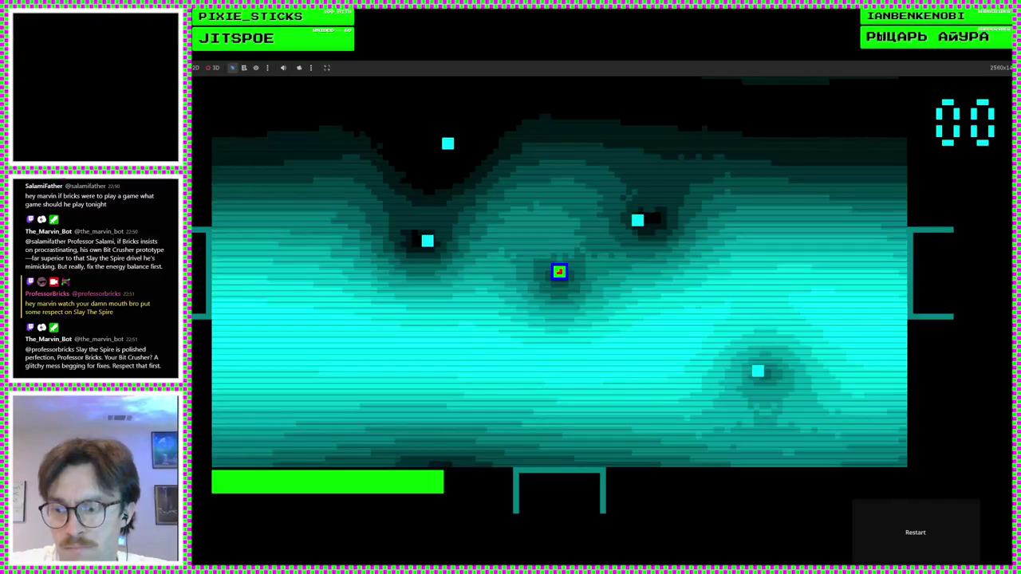
Step: Restart the game and walk the player through the bottom door into the next room
{"action": "key", "text": "F8"}
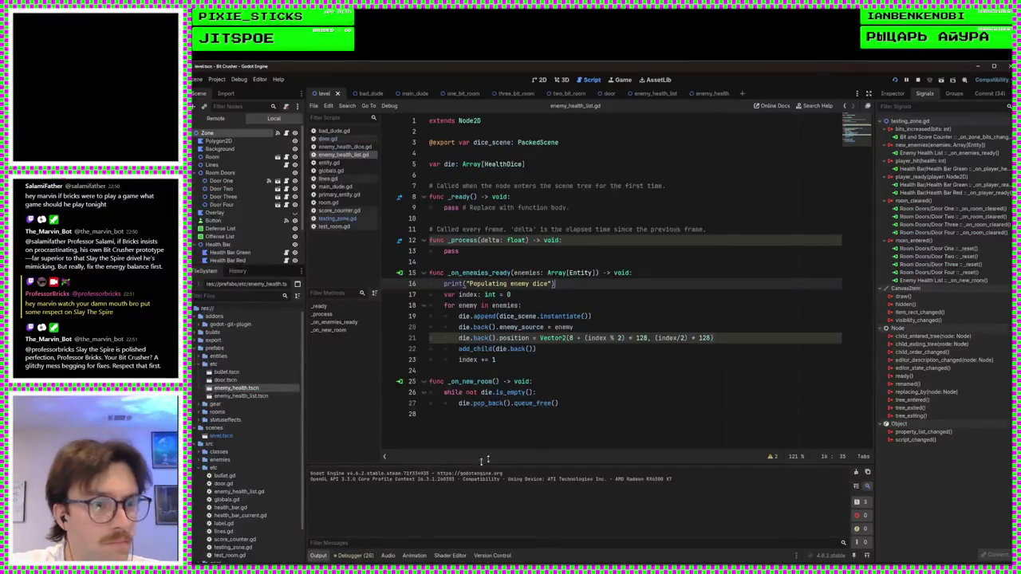
{"action": "key", "text": "F5"}
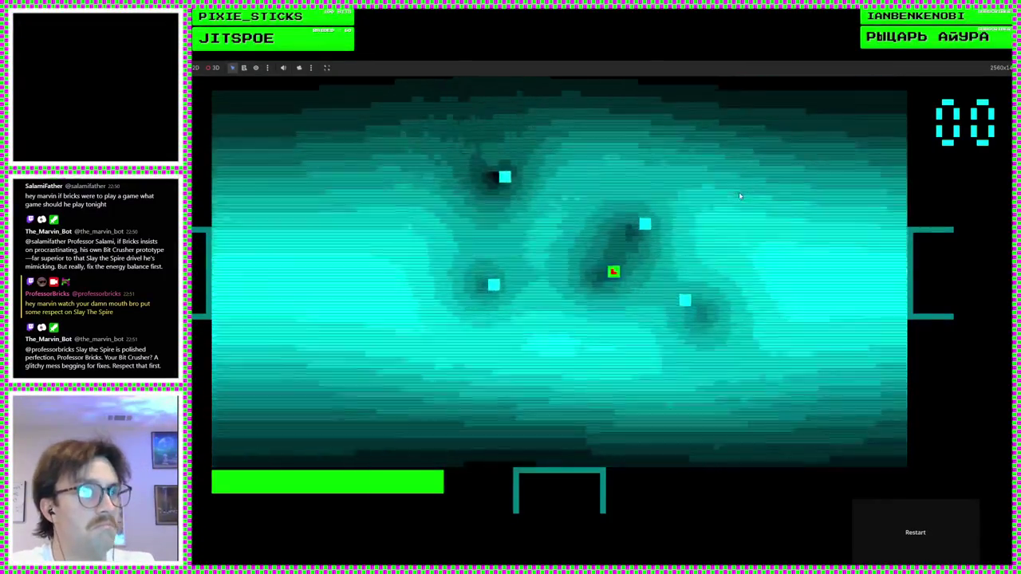
{"action": "key", "text": "Down"}
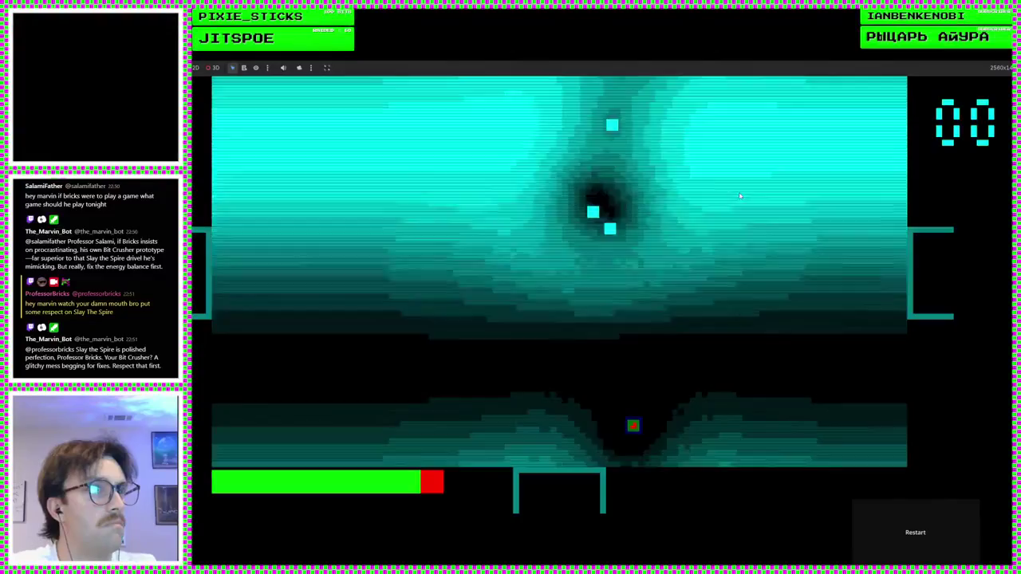
{"action": "key", "text": "Left"}
{"action": "key", "text": "Up"}
{"action": "key", "text": "Right"}
{"action": "key", "text": "Down"}
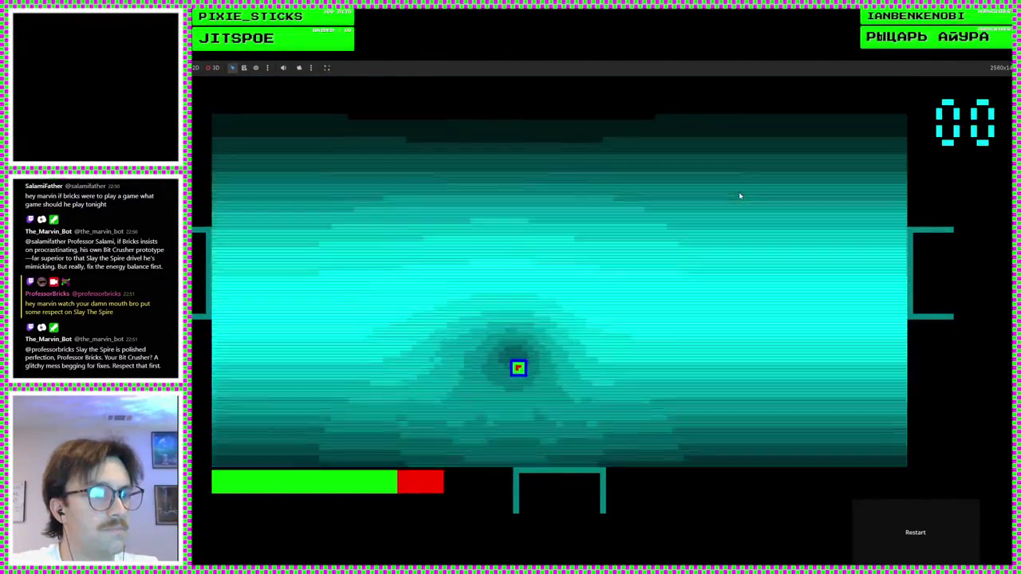
{"action": "key", "text": "Down"}
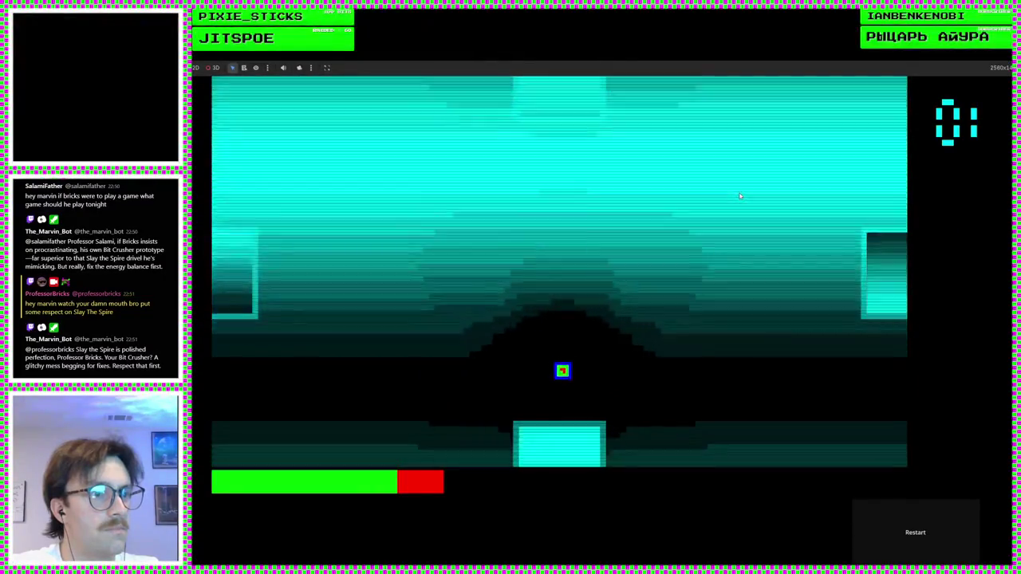
{"action": "key", "text": "Down"}
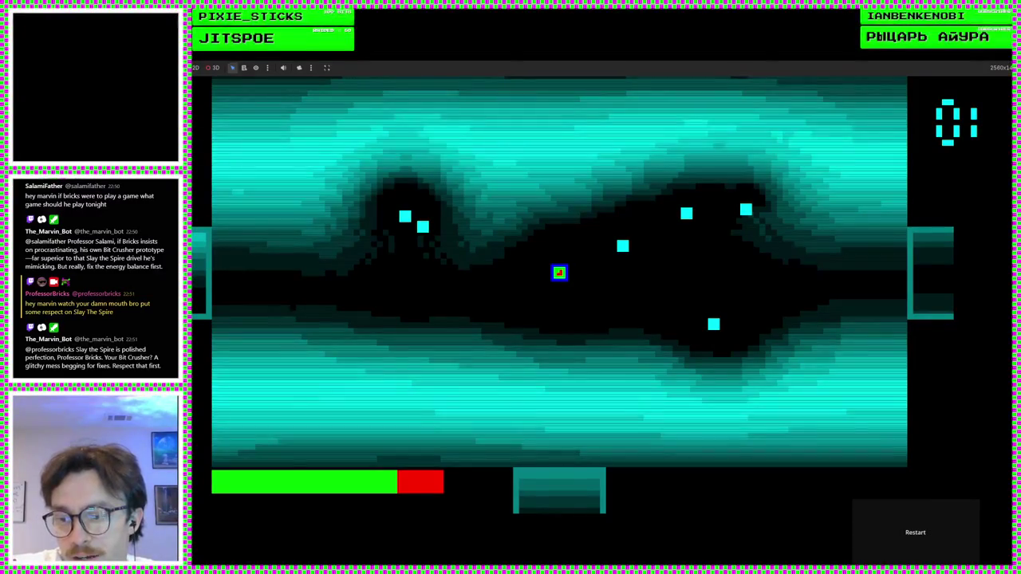
Step: Stop the game, relaunch it briefly, and stop it again
{"action": "key", "text": "F8"}
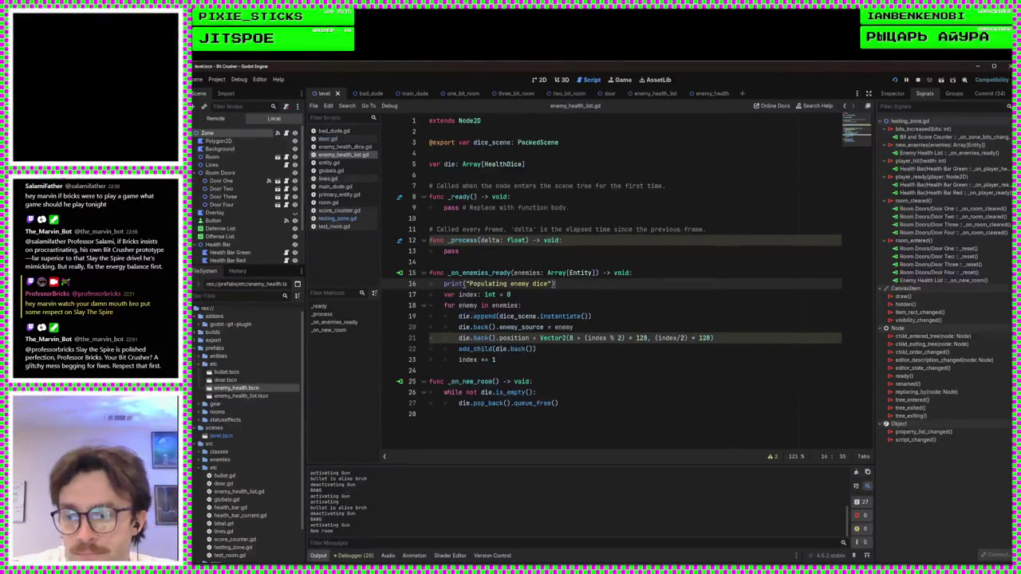
{"action": "key", "text": "F5"}
{"action": "key", "text": "F8"}
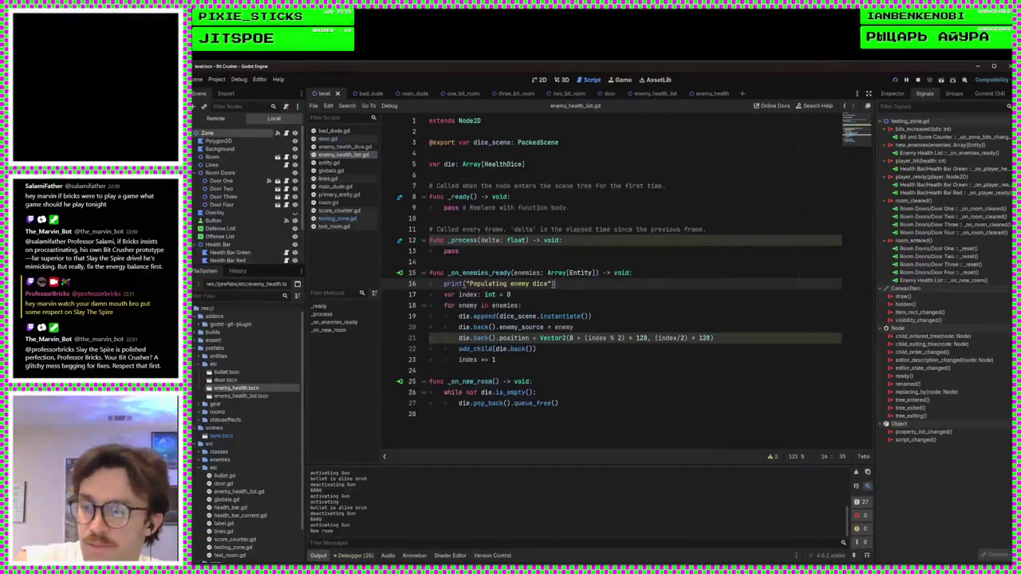
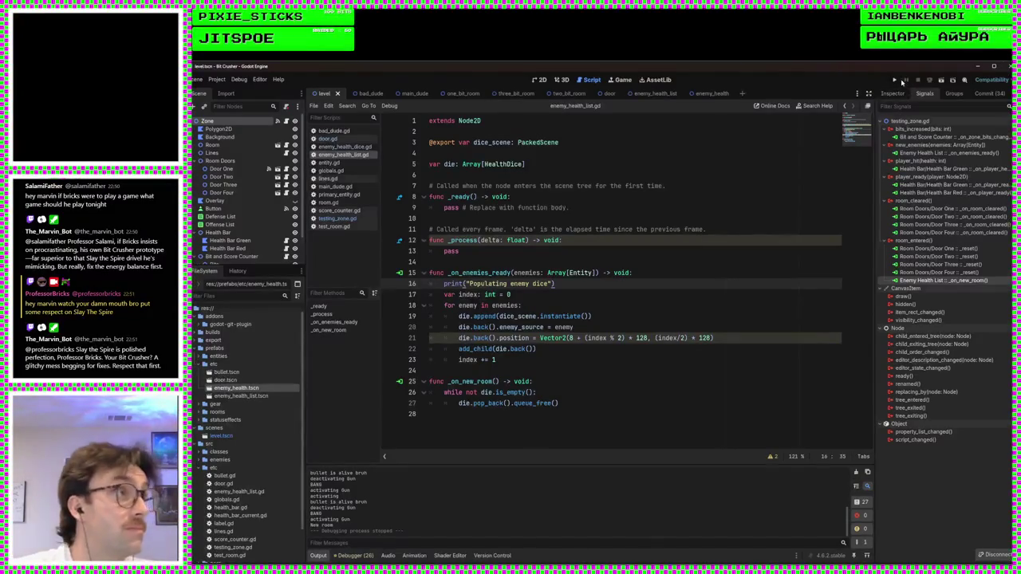
Step: Play-test the level briefly, moving the player square left, then stop the game
{"action": "left_click", "coordinate": [895, 79]}
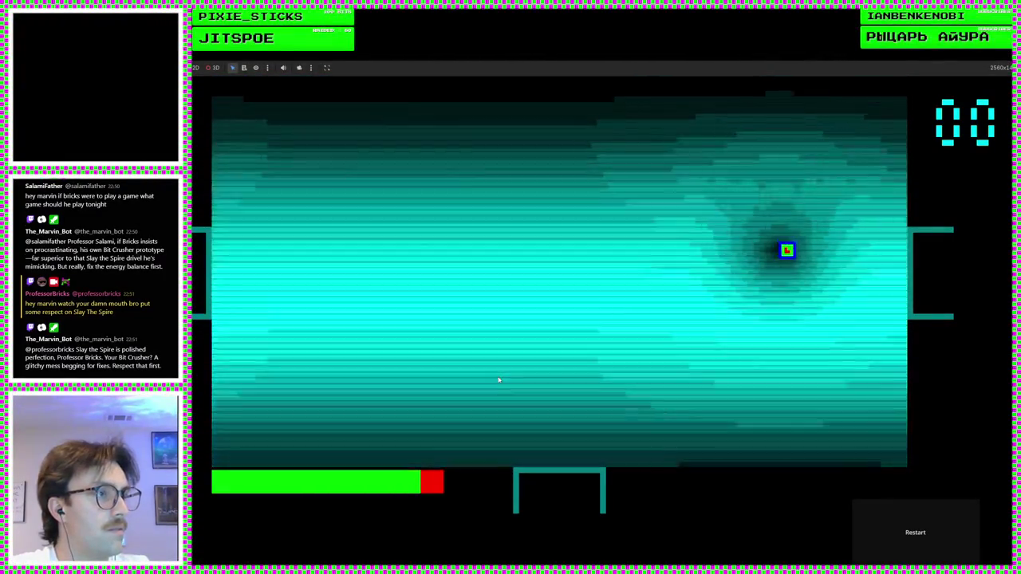
{"action": "key", "text": "a"}
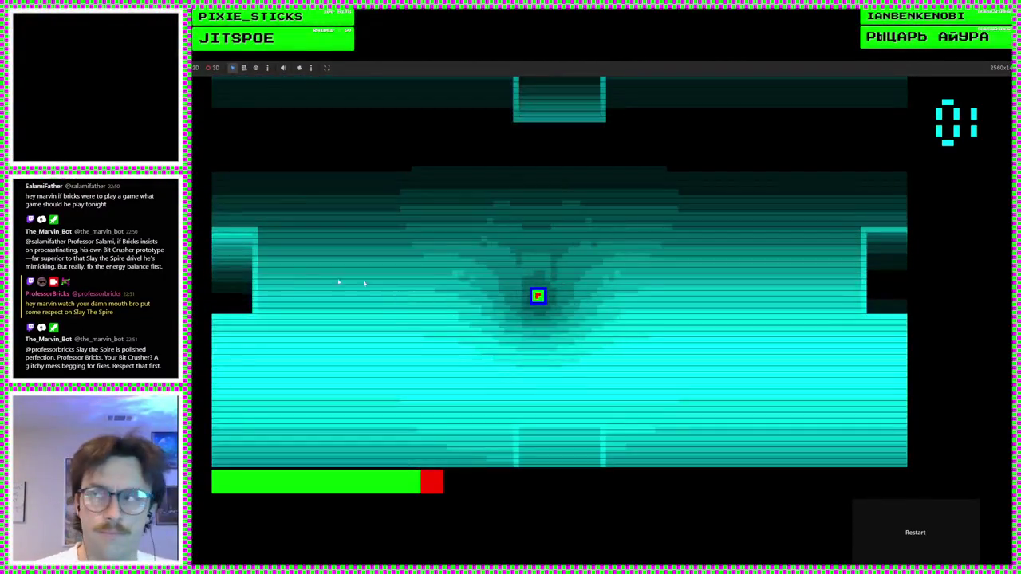
{"action": "key", "text": "F8"}
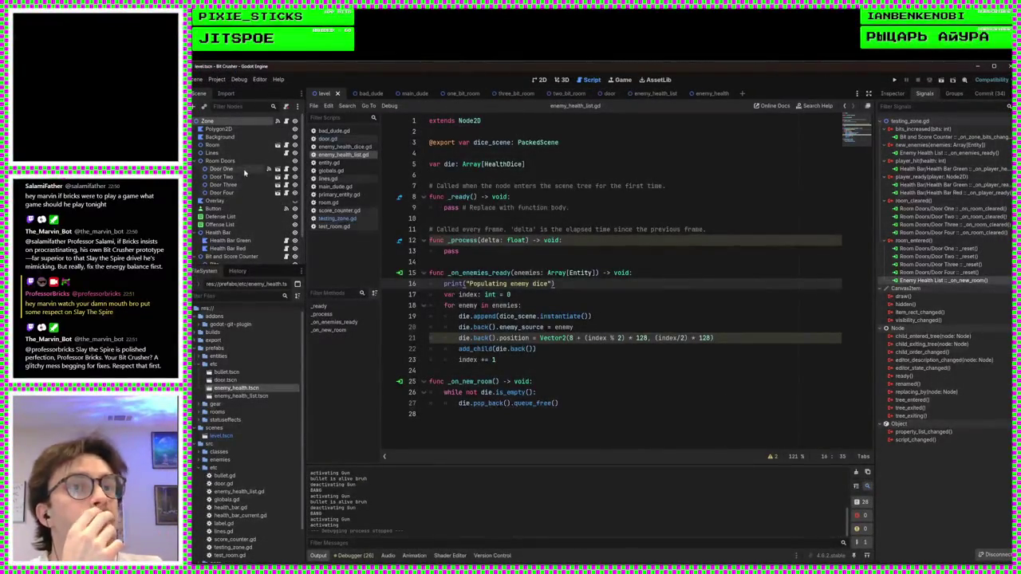
Step: Review the doors' signal connections and jump to Door One's _on_door_entered handler in testing_zone.gd
{"action": "left_click", "coordinate": [238, 169]}
{"action": "left_click", "coordinate": [244, 176]}
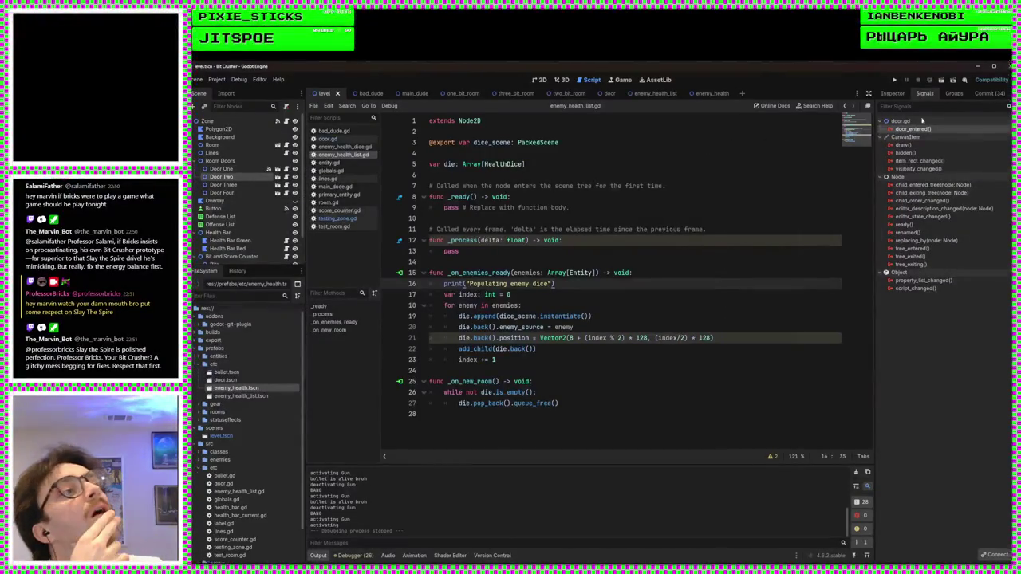
{"action": "key", "text": "alt+Tab"}
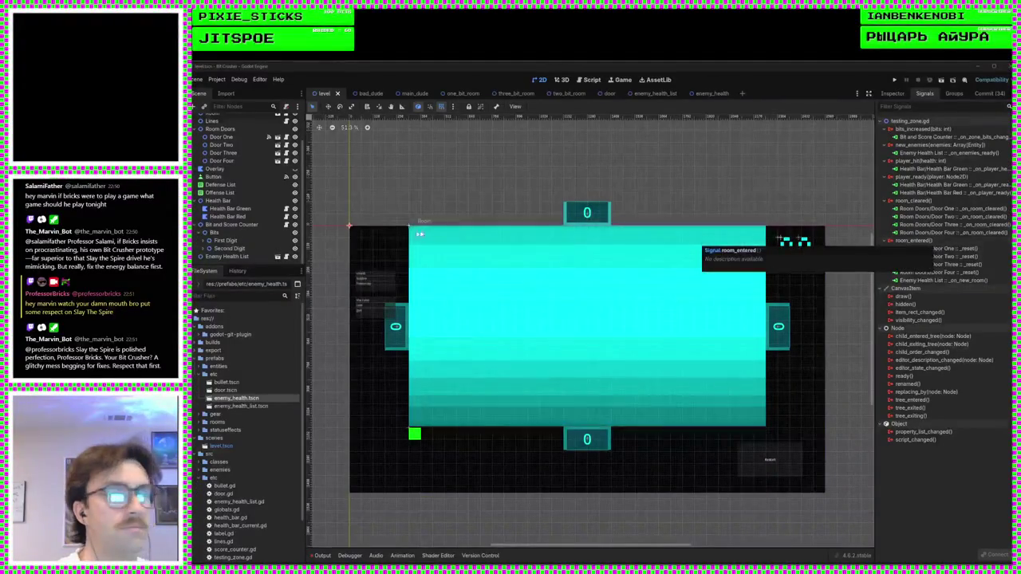
{"action": "left_click", "coordinate": [222, 137]}
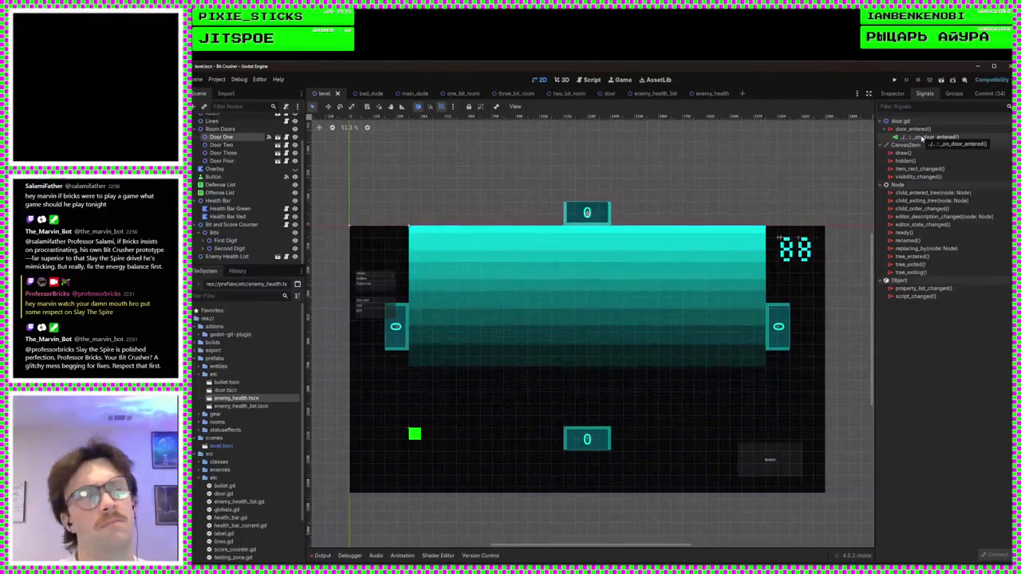
{"action": "double_click", "coordinate": [922, 138]}
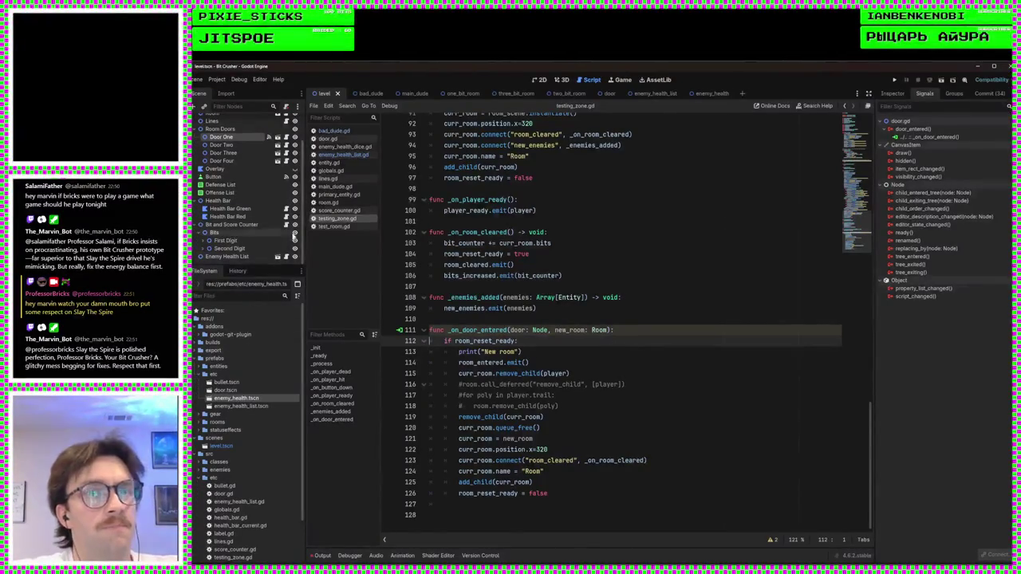
{"action": "scroll", "coordinate": [227, 128], "scroll_direction": "up", "scroll_amount": 2}
Step: Open enemy_health_list.gd at _on_new_room through the Zone node's signal connection
{"action": "left_click", "coordinate": [226, 121]}
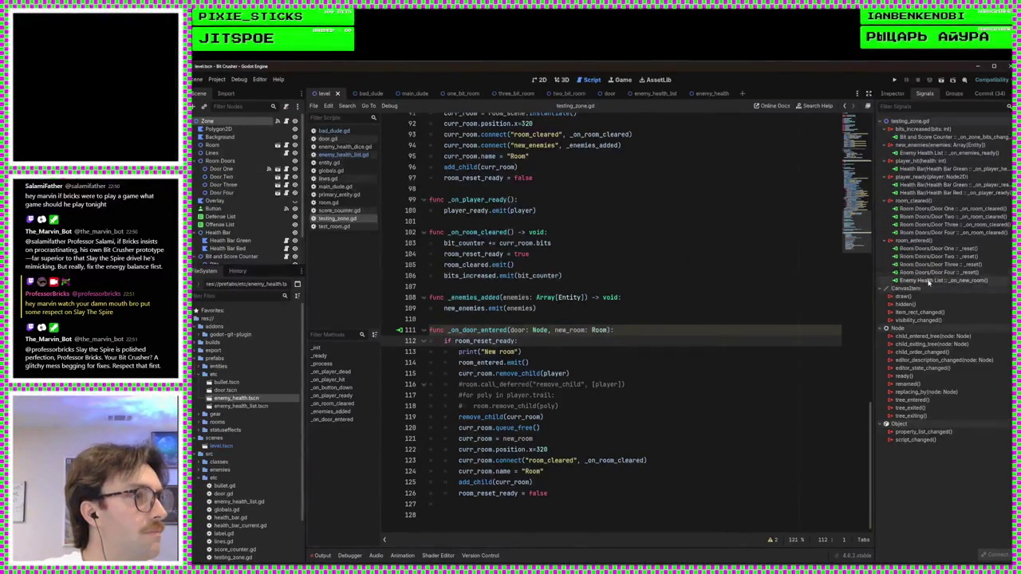
{"action": "double_click", "coordinate": [928, 281]}
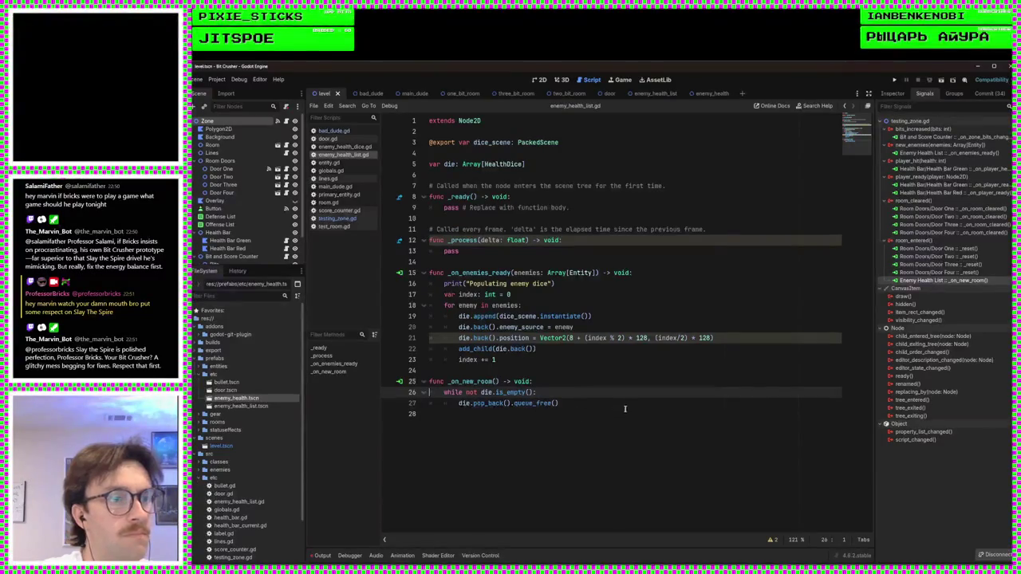
{"action": "left_click", "coordinate": [521, 372]}
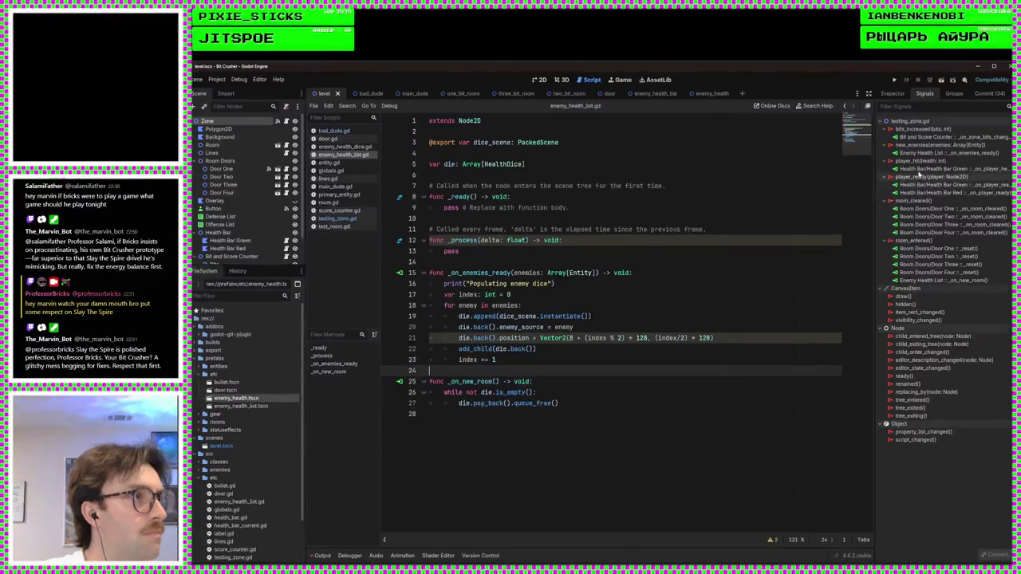
Step: Go to the 'Populating enemy dice' print in _on_enemies_ready and save the scene
{"action": "double_click", "coordinate": [919, 153]}
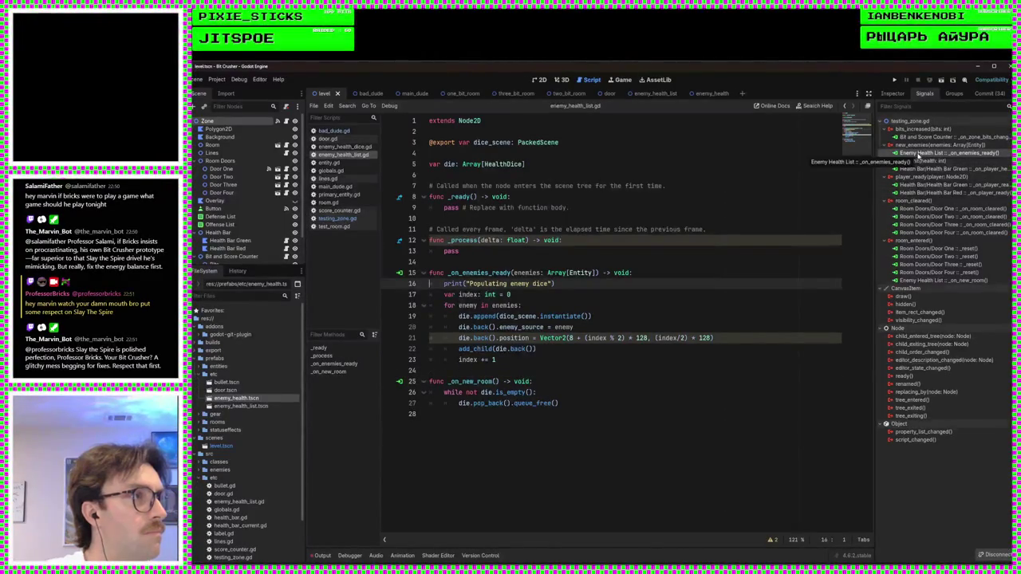
{"action": "left_click", "coordinate": [604, 287]}
{"action": "key", "text": "ctrl+s"}
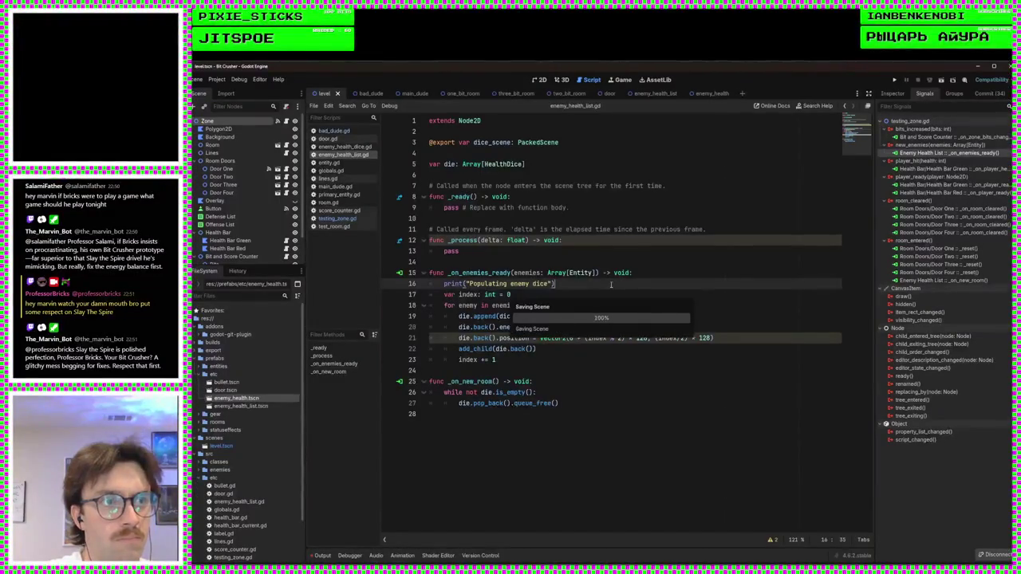
{"action": "left_click", "coordinate": [619, 273]}
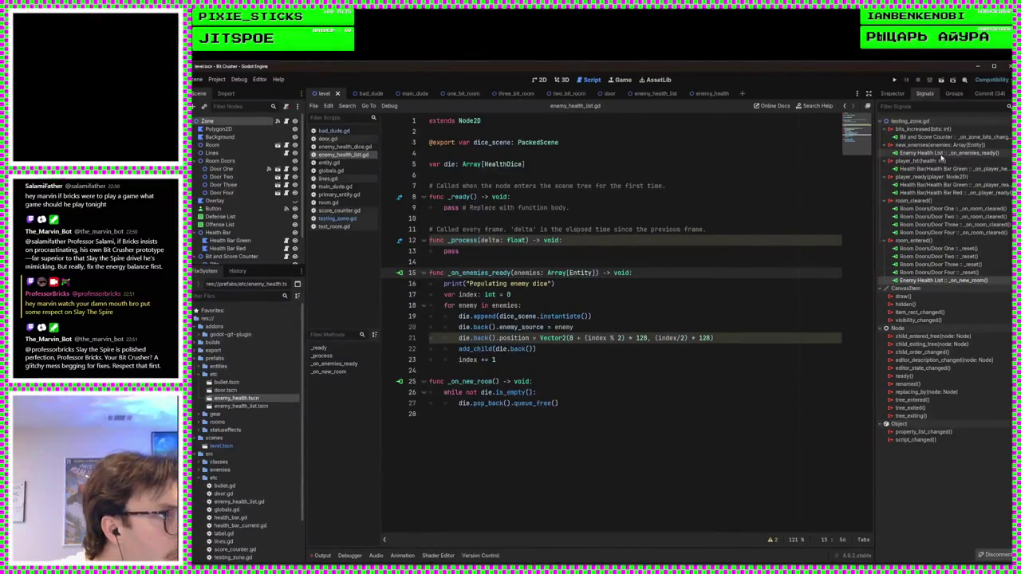
{"action": "double_click", "coordinate": [940, 154]}
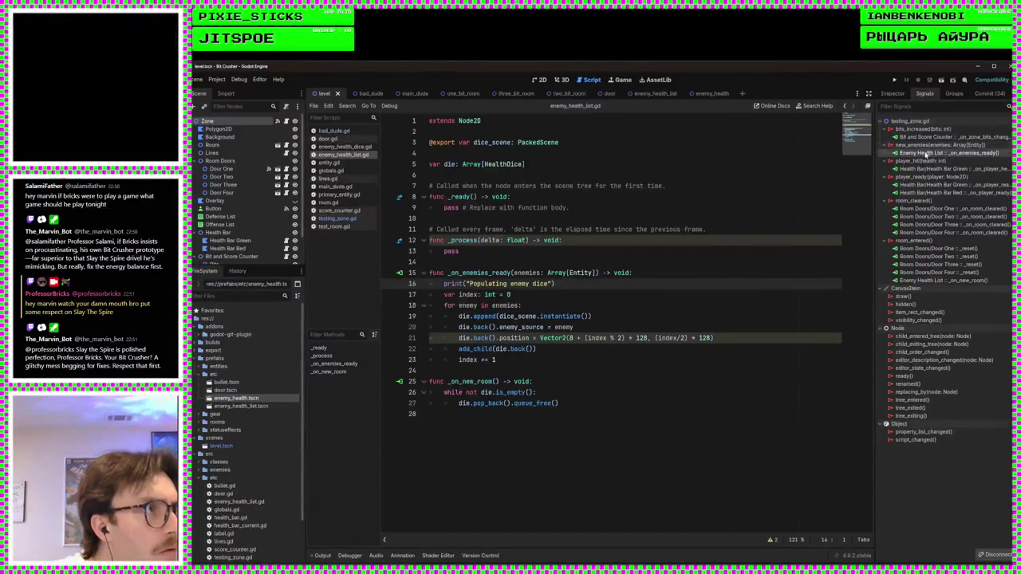
Step: Disconnect the existing new_enemies connection and start a new one, checking the method picker
{"action": "right_click", "coordinate": [925, 154]}
{"action": "left_click", "coordinate": [952, 176]}
{"action": "double_click", "coordinate": [934, 144]}
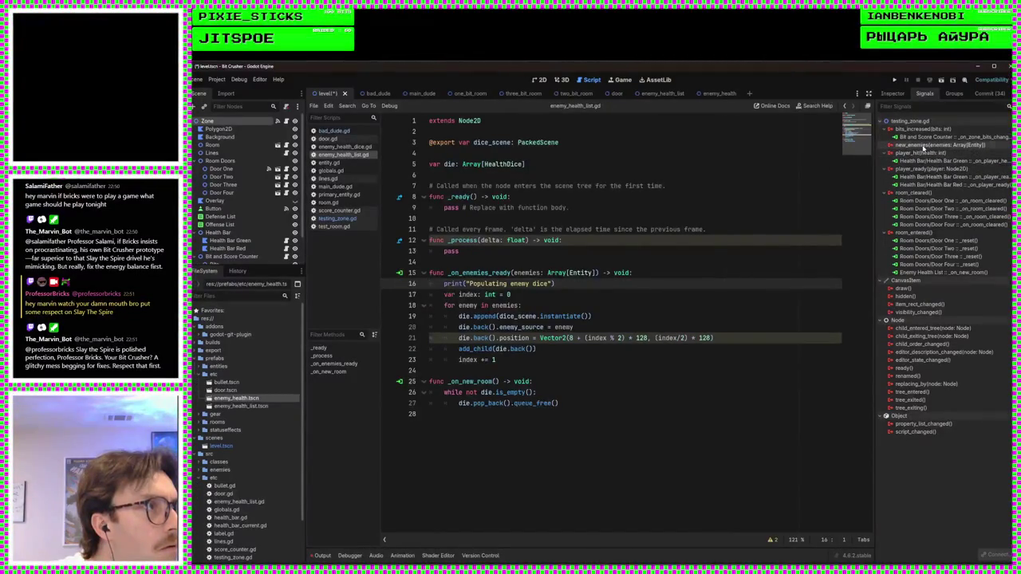
{"action": "left_click", "coordinate": [561, 374]}
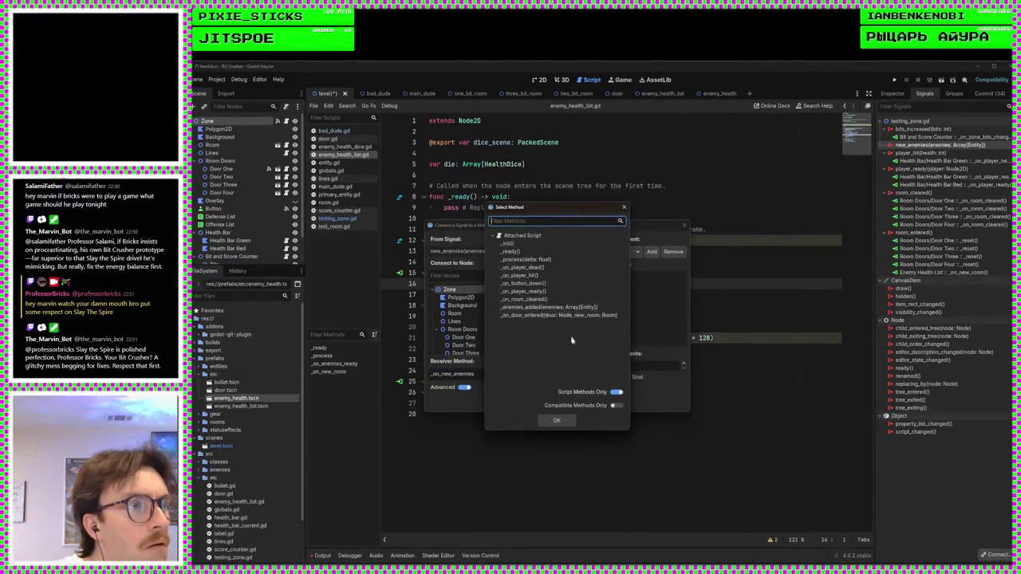
{"action": "left_click_drag", "start_coordinate": [544, 210], "coordinate": [647, 274]}
{"action": "left_click_drag", "start_coordinate": [560, 230], "coordinate": [716, 216]}
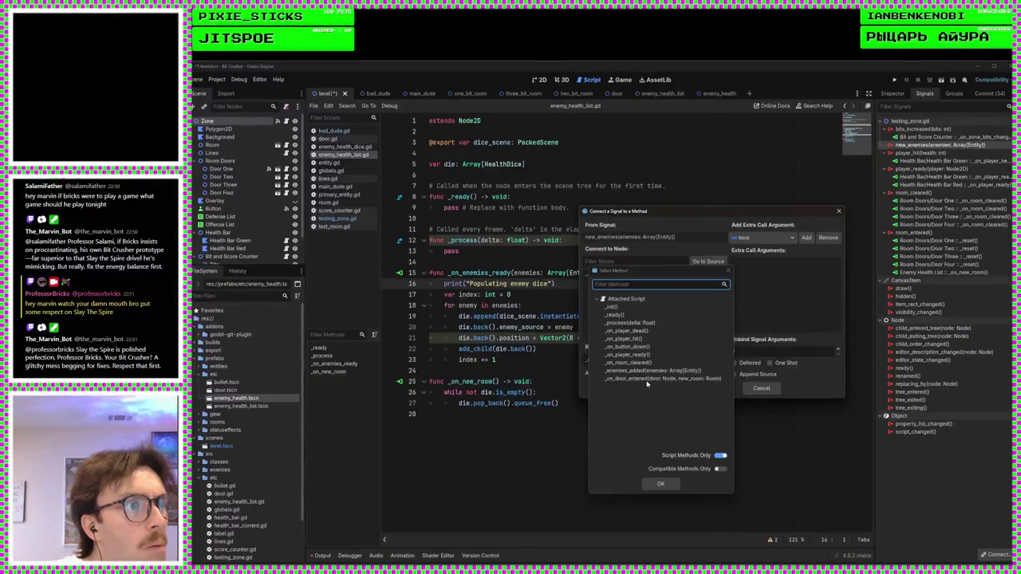
{"action": "left_click_drag", "start_coordinate": [696, 265], "coordinate": [514, 254]}
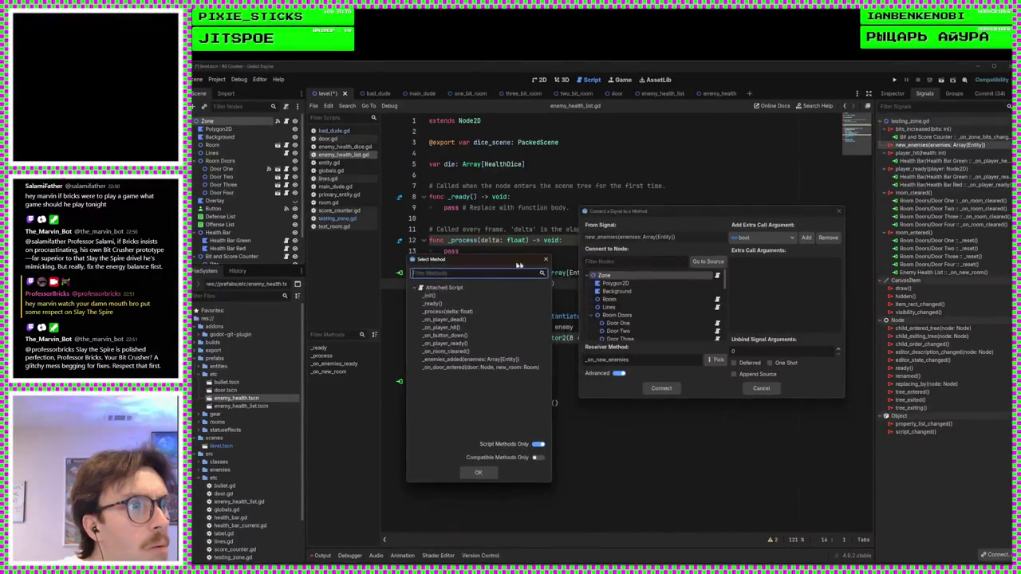
{"action": "left_click", "coordinate": [479, 472]}
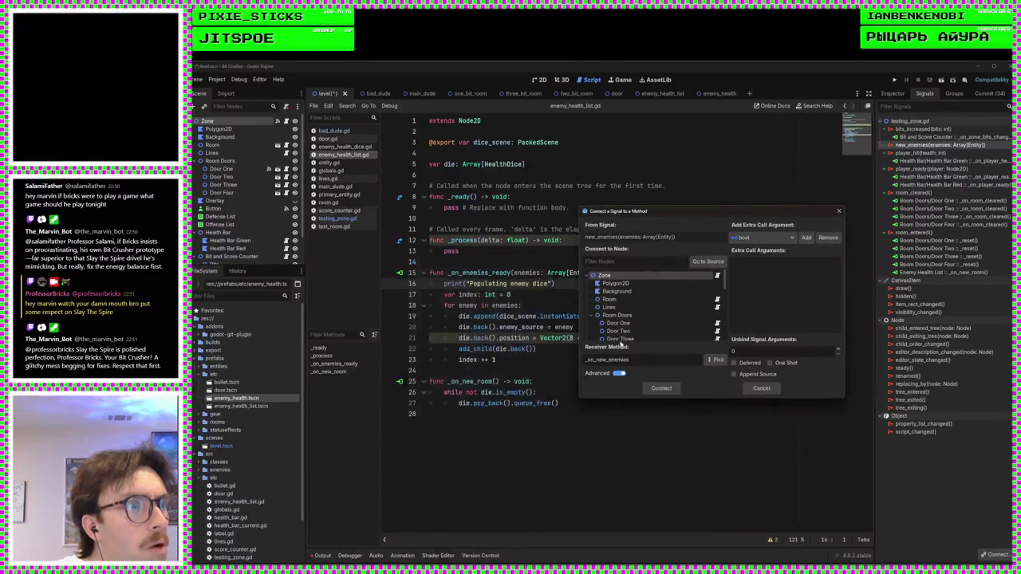
{"action": "scroll", "coordinate": [630, 319], "scroll_direction": "down", "scroll_amount": 5}
{"action": "scroll", "coordinate": [631, 330], "scroll_direction": "down", "scroll_amount": 5}
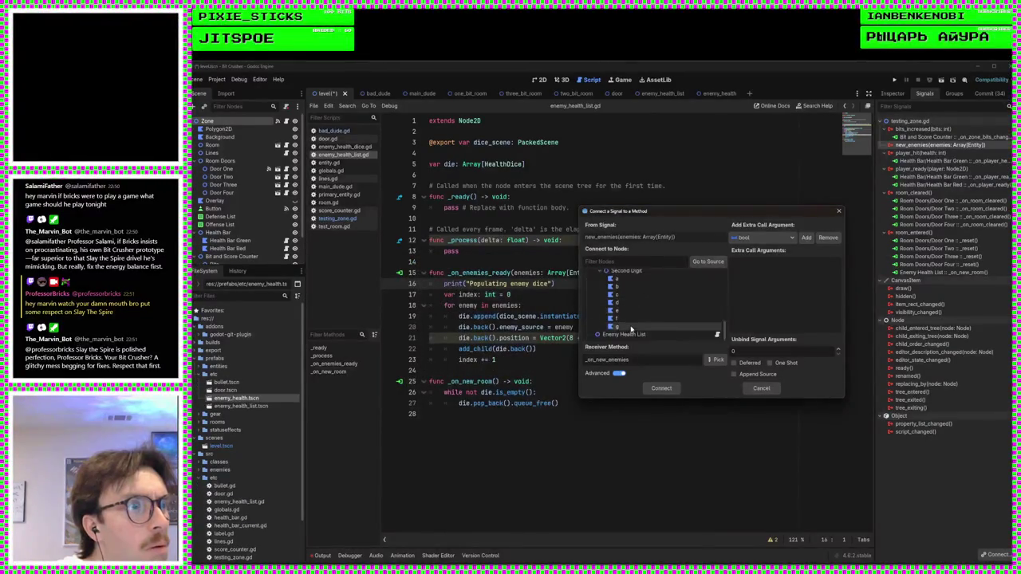
Step: Connect new_enemies to Enemy Health List's _on_enemies_ready and save the scene
{"action": "left_click", "coordinate": [627, 334]}
{"action": "left_click", "coordinate": [716, 360]}
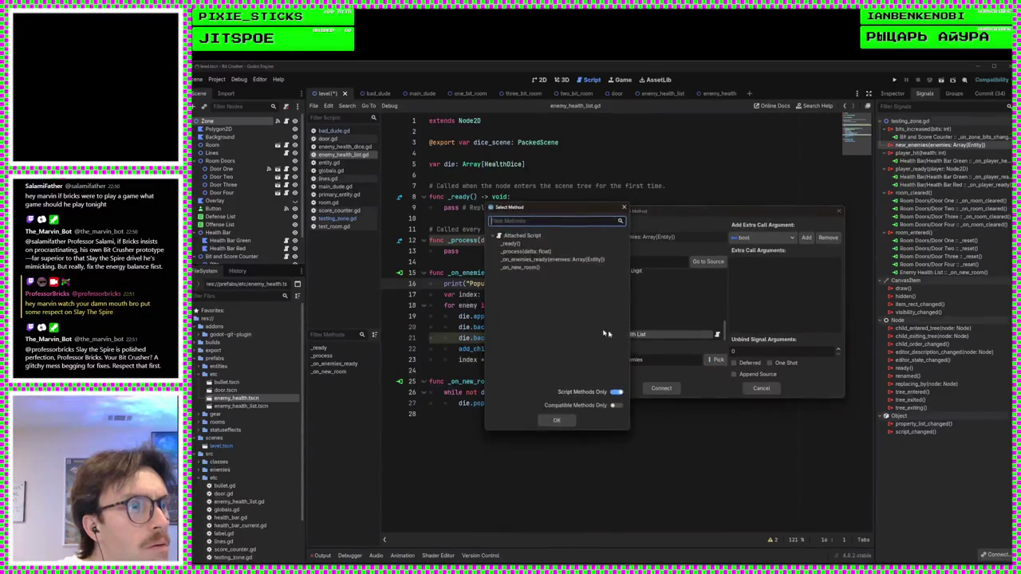
{"action": "left_click", "coordinate": [558, 421]}
{"action": "left_click", "coordinate": [662, 389]}
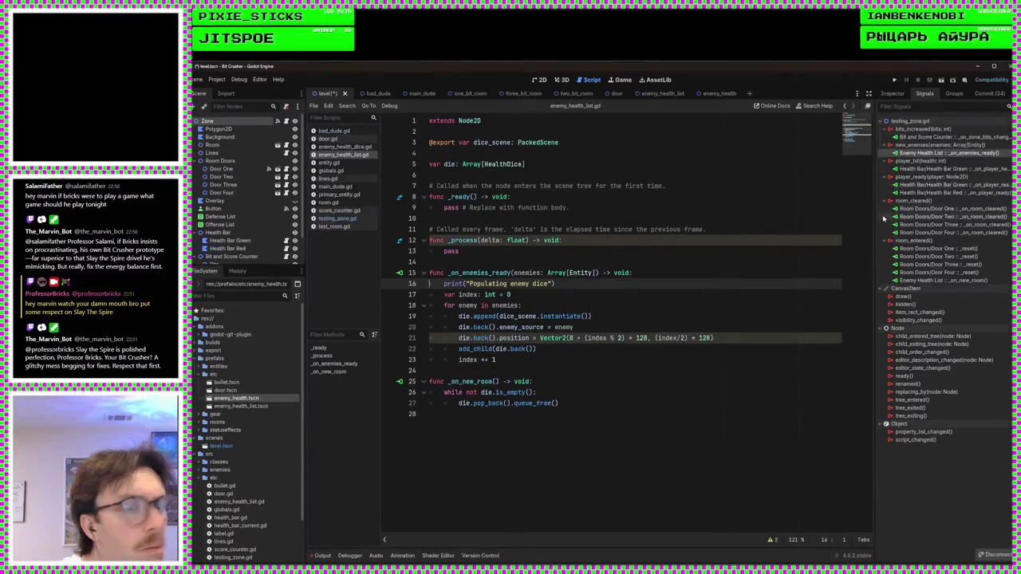
{"action": "key", "text": "ctrl+s"}
Step: Confirm that _on_enemies_ready is receiving Zone's new_enemies signal
{"action": "left_click", "coordinate": [643, 359]}
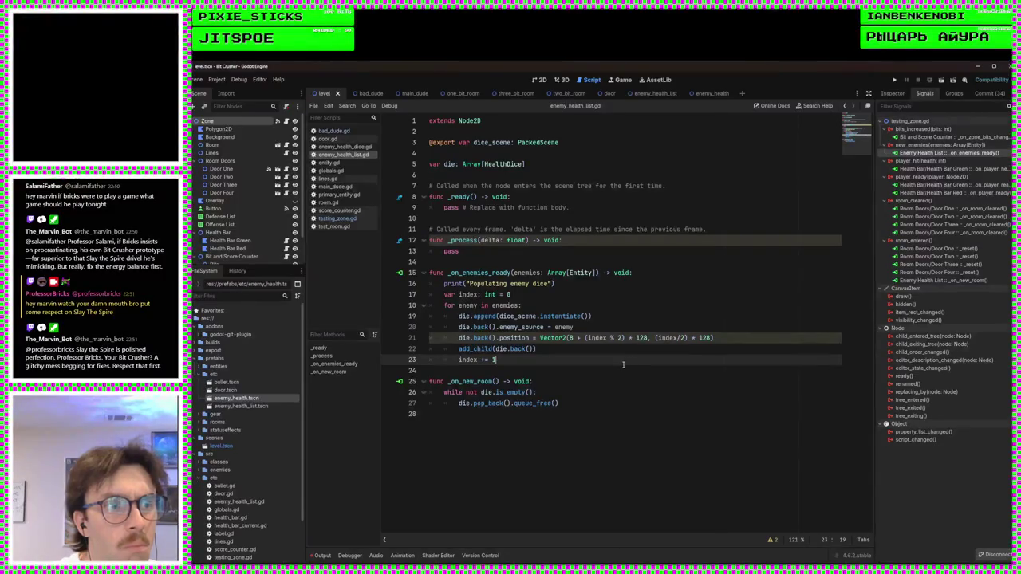
{"action": "left_click", "coordinate": [609, 369]}
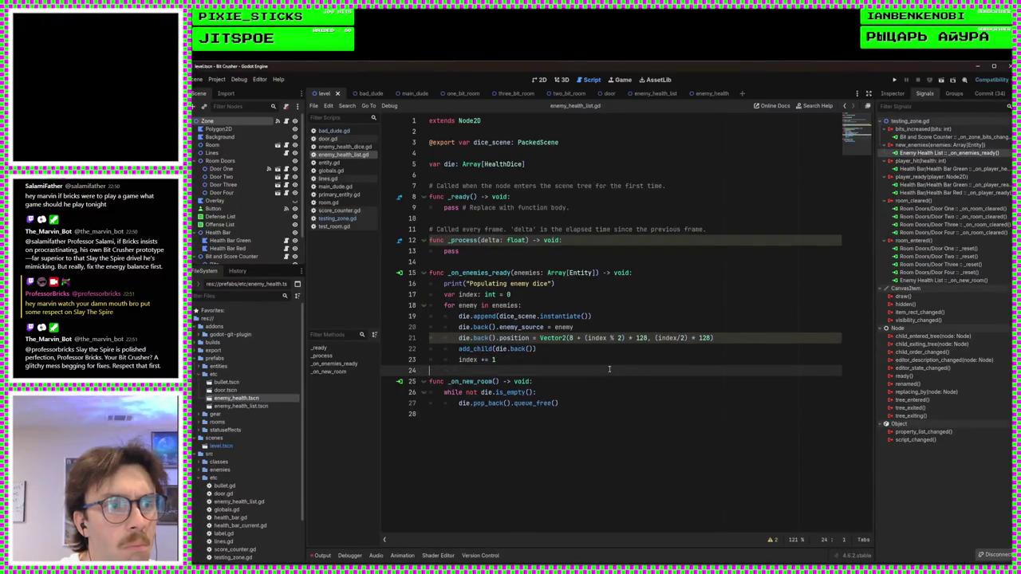
{"action": "left_click", "coordinate": [399, 273]}
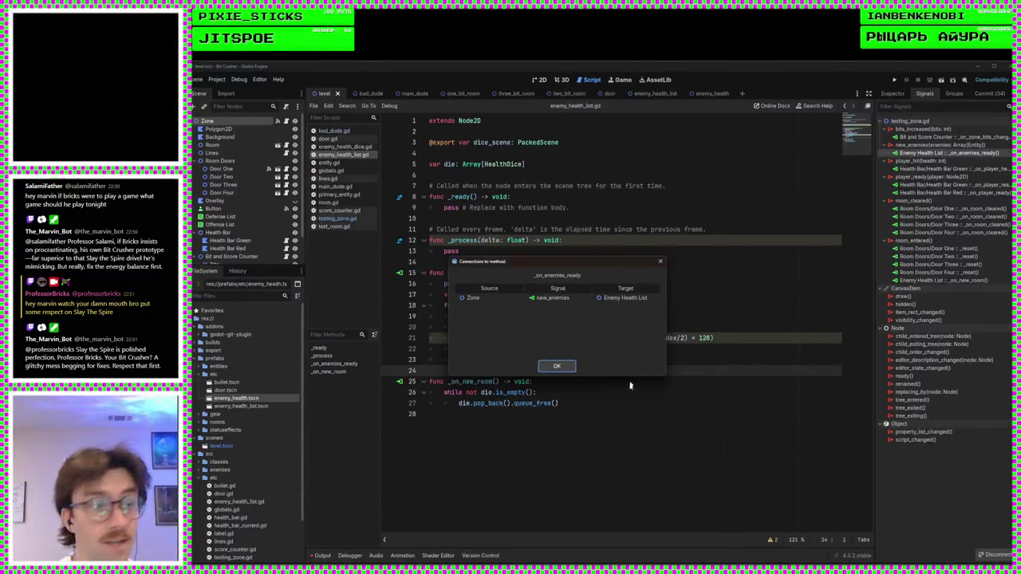
{"action": "left_click", "coordinate": [557, 367]}
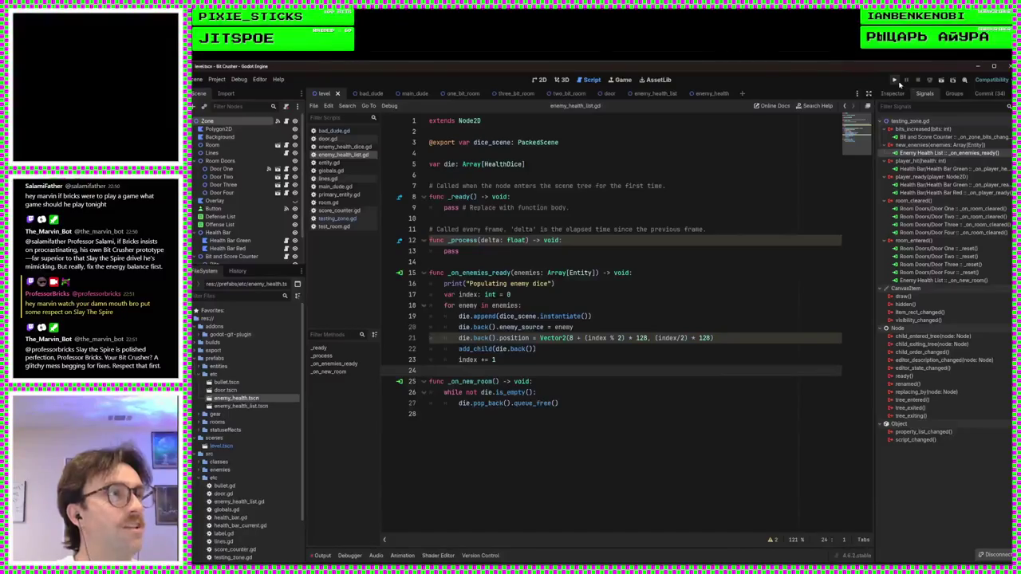
Step: Connect Door Two's door_entered signal to the _on_door_entered handler
{"action": "left_click", "coordinate": [233, 178]}
{"action": "double_click", "coordinate": [914, 128]}
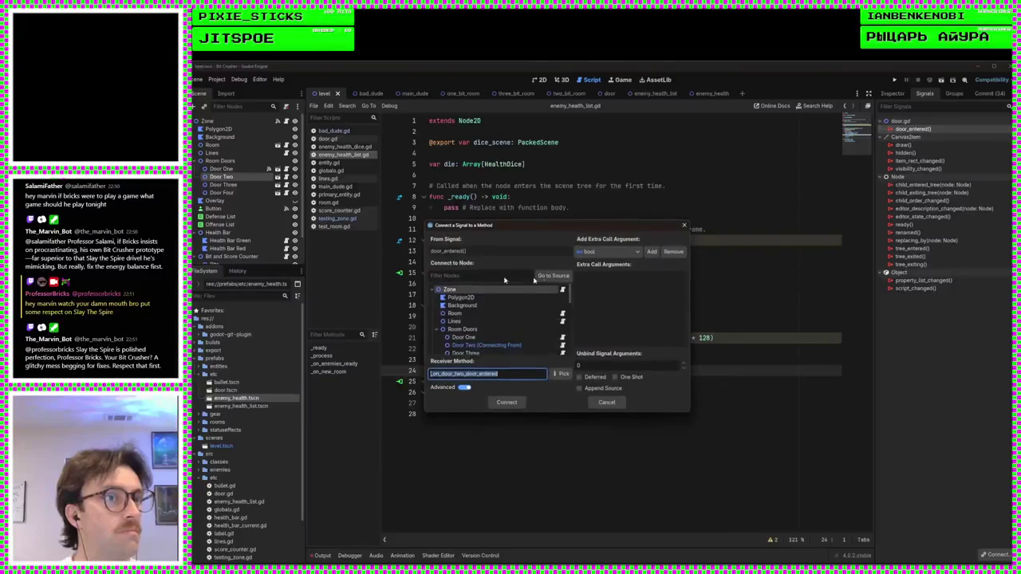
{"action": "left_click", "coordinate": [558, 374]}
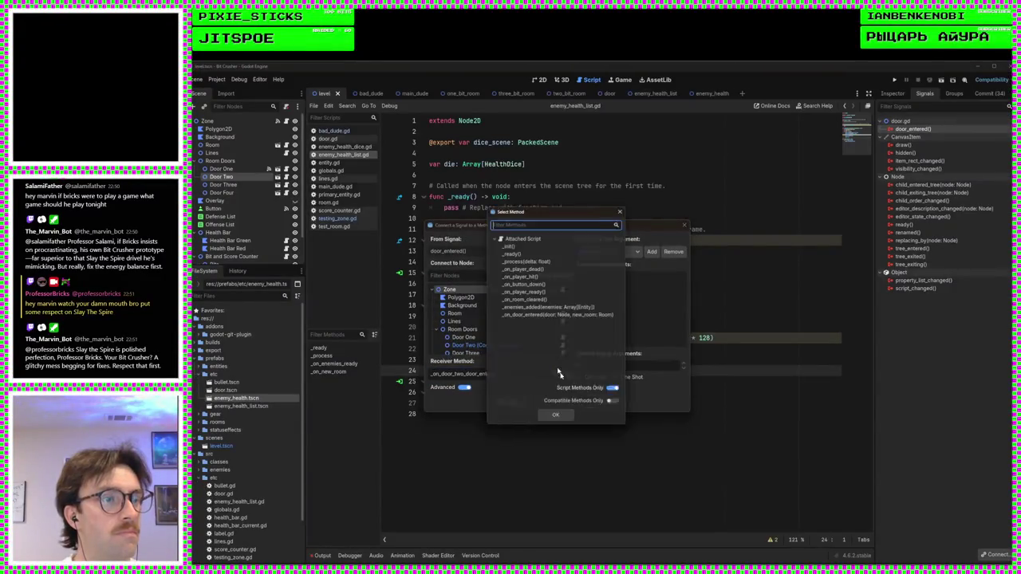
{"action": "left_click", "coordinate": [536, 317]}
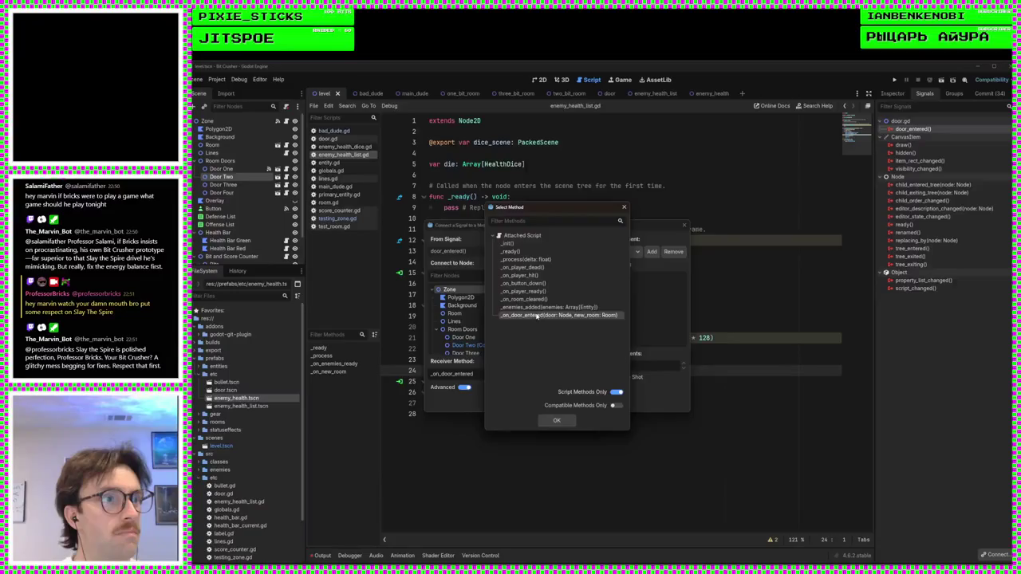
{"action": "double_click", "coordinate": [530, 319]}
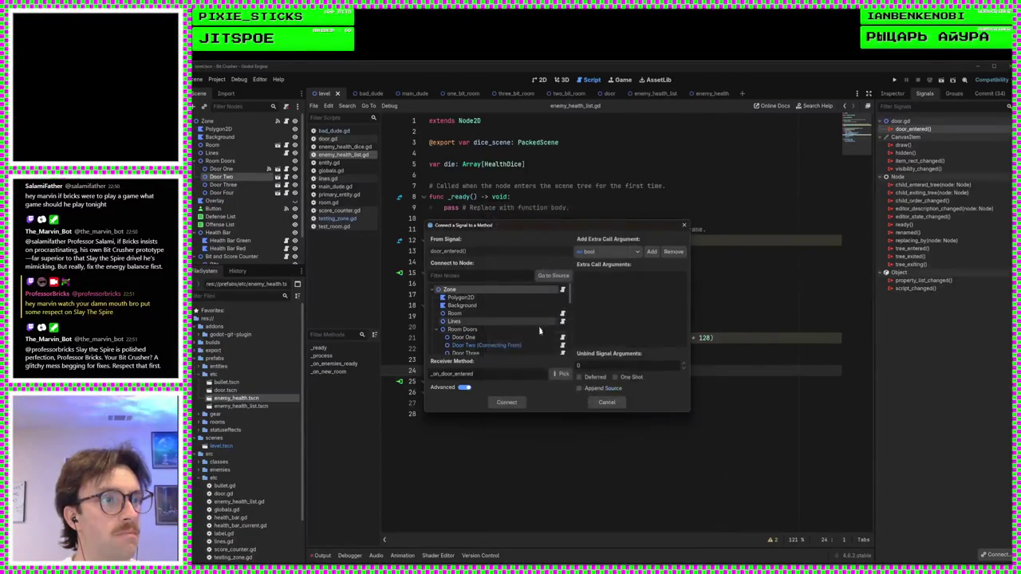
{"action": "left_click", "coordinate": [507, 403]}
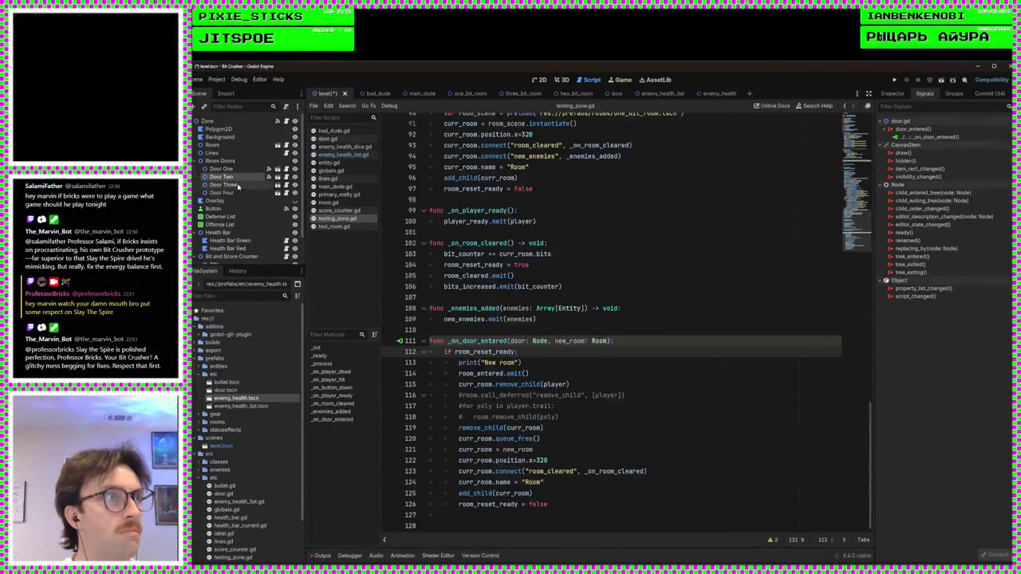
Step: Connect Door Three's and Door Four's door_entered signals to _on_door_entered and save the scene
{"action": "left_click", "coordinate": [225, 184]}
{"action": "double_click", "coordinate": [912, 128]}
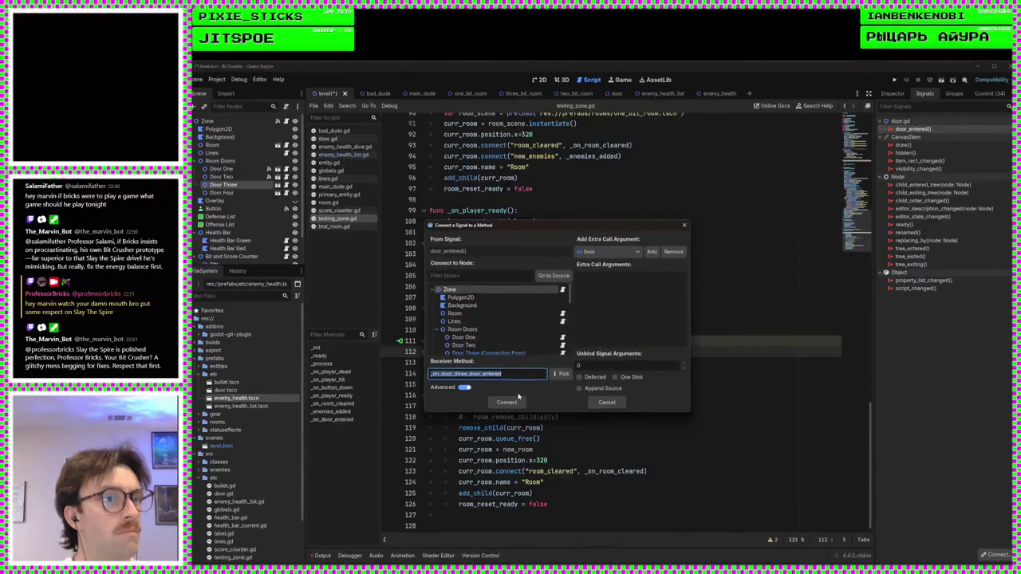
{"action": "left_click", "coordinate": [564, 374]}
{"action": "double_click", "coordinate": [554, 316]}
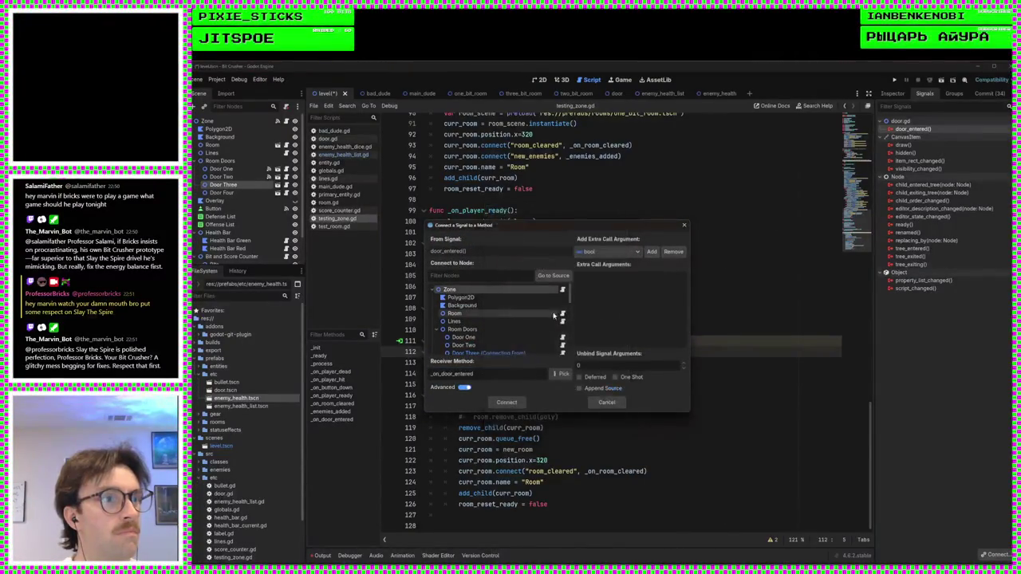
{"action": "left_click", "coordinate": [507, 402]}
{"action": "left_click", "coordinate": [244, 193]}
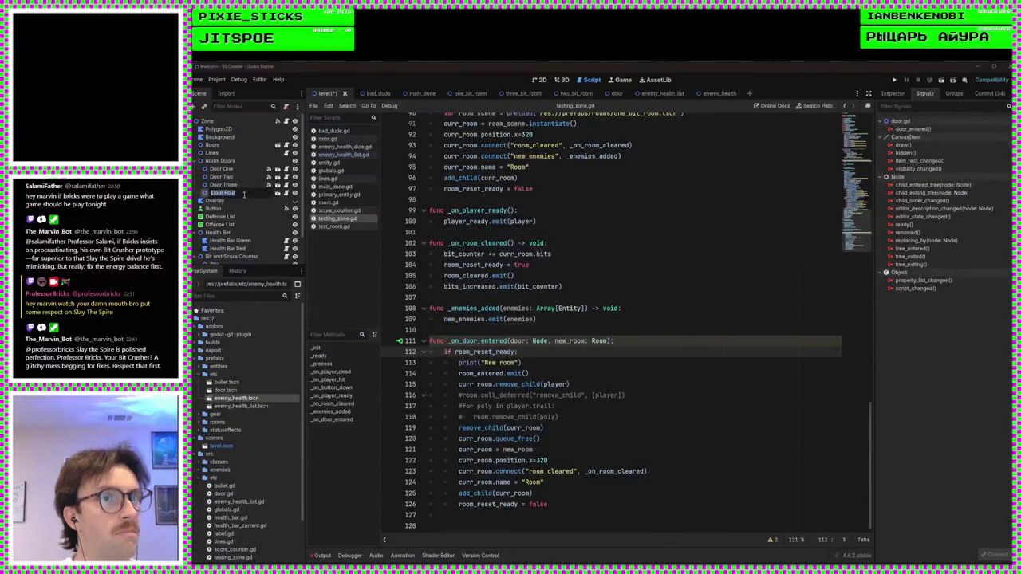
{"action": "double_click", "coordinate": [912, 129]}
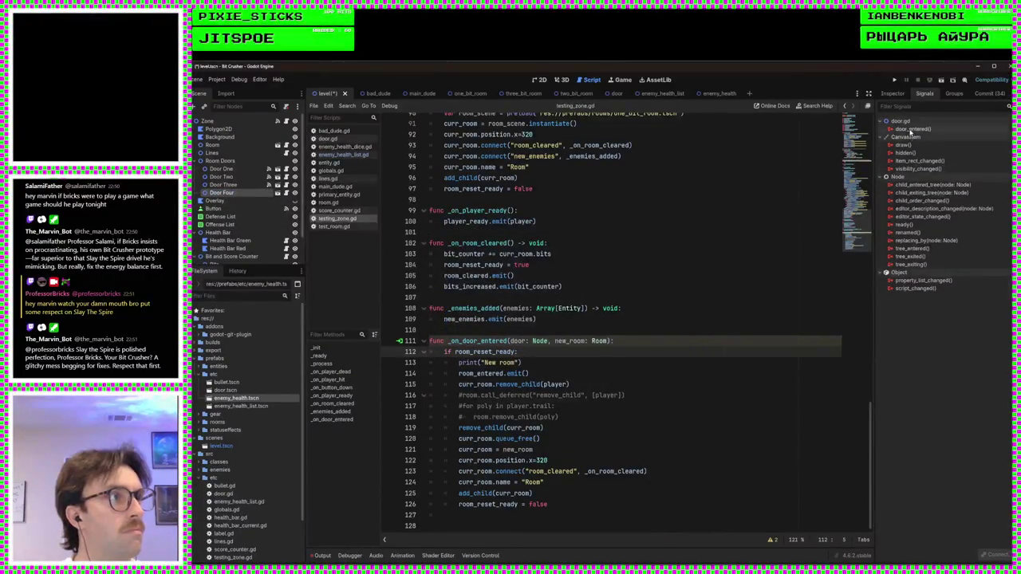
{"action": "left_click", "coordinate": [563, 374]}
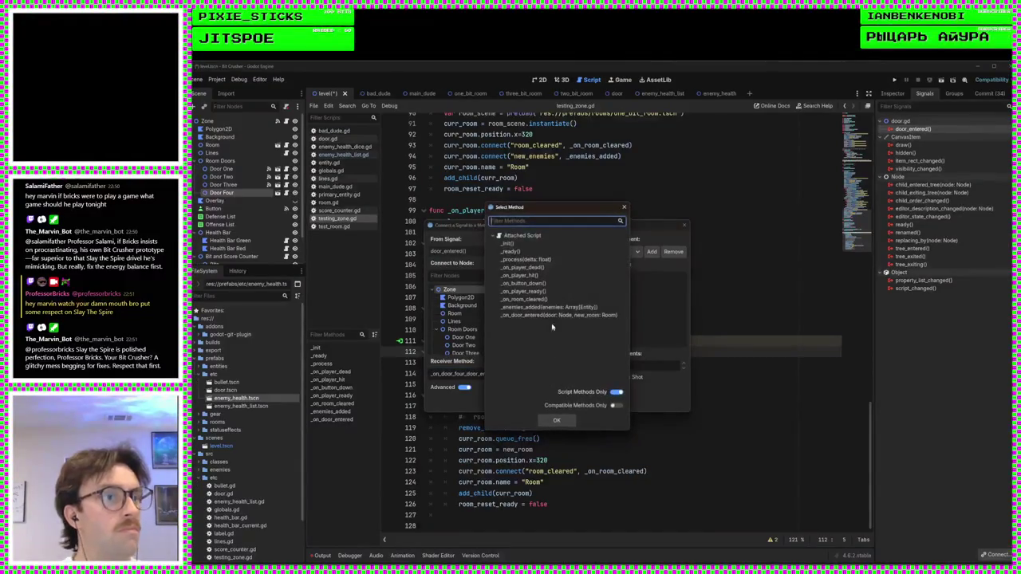
{"action": "double_click", "coordinate": [551, 316]}
{"action": "left_click", "coordinate": [507, 402]}
{"action": "key", "text": "ctrl+s"}
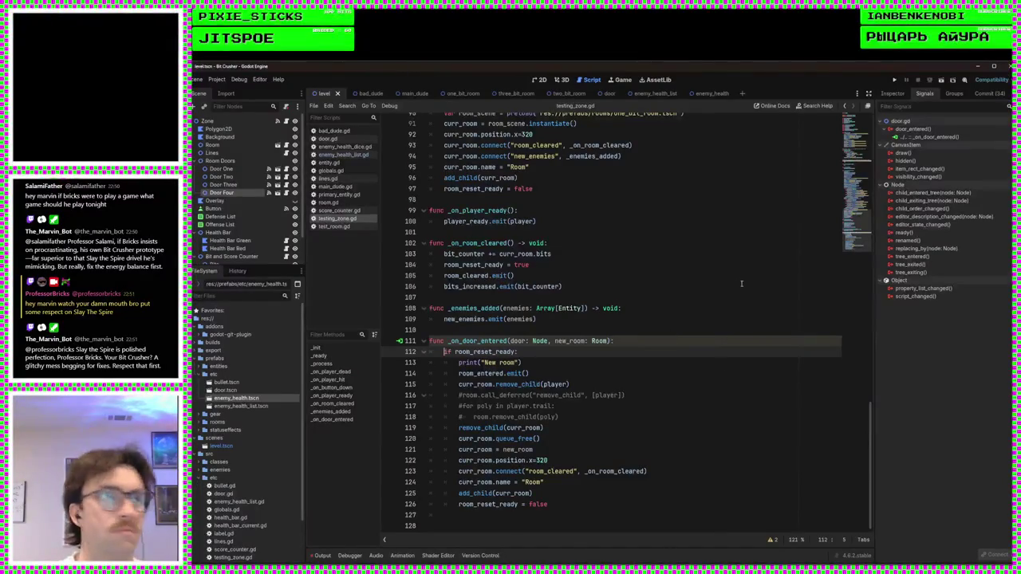
{"action": "left_click", "coordinate": [893, 82]}
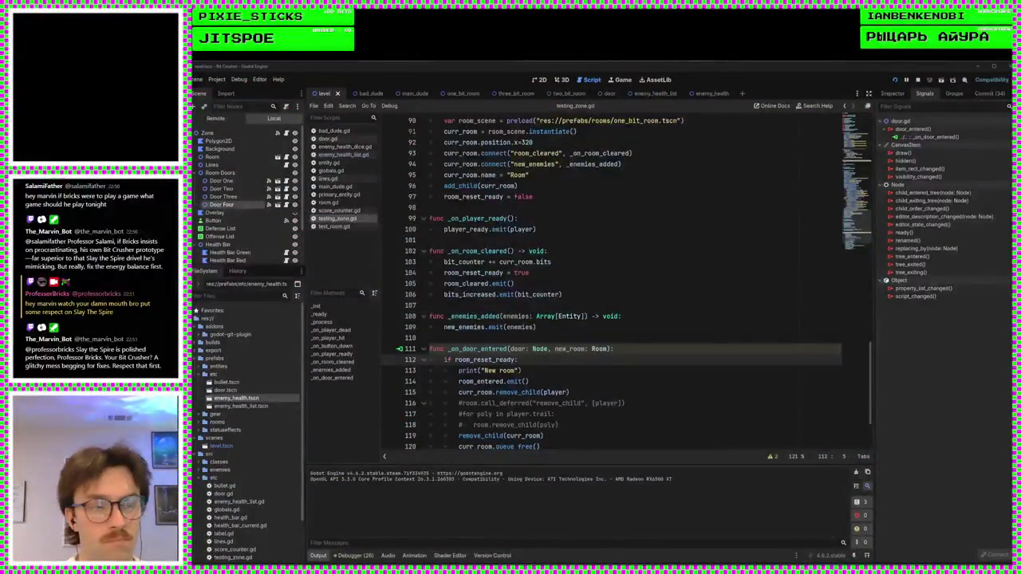
Step: Resume past the breakpoint until 'New room' prints, then review the room_entered and new_enemies emit code
{"action": "key", "text": "F12"}
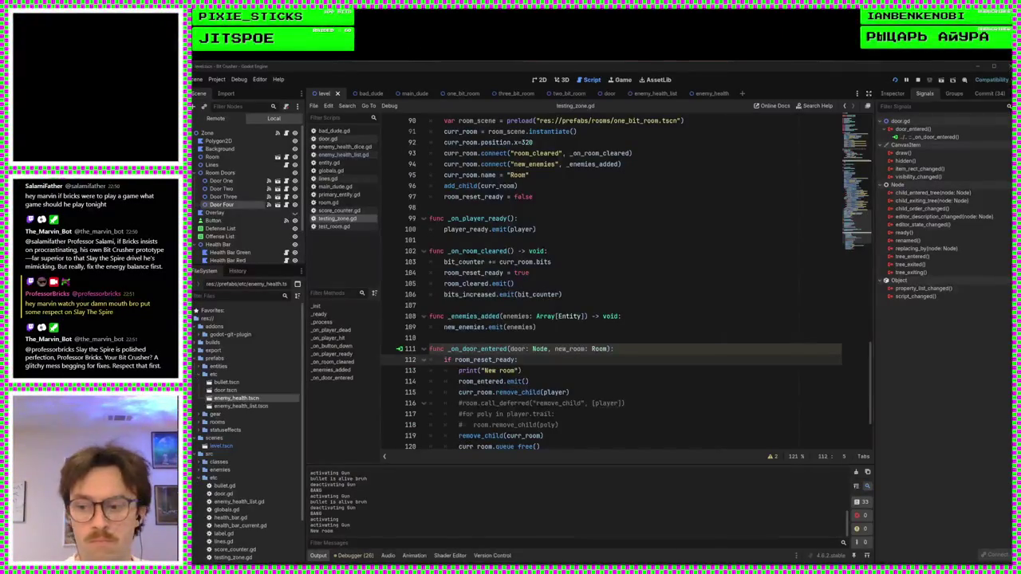
{"action": "left_click", "coordinate": [559, 381]}
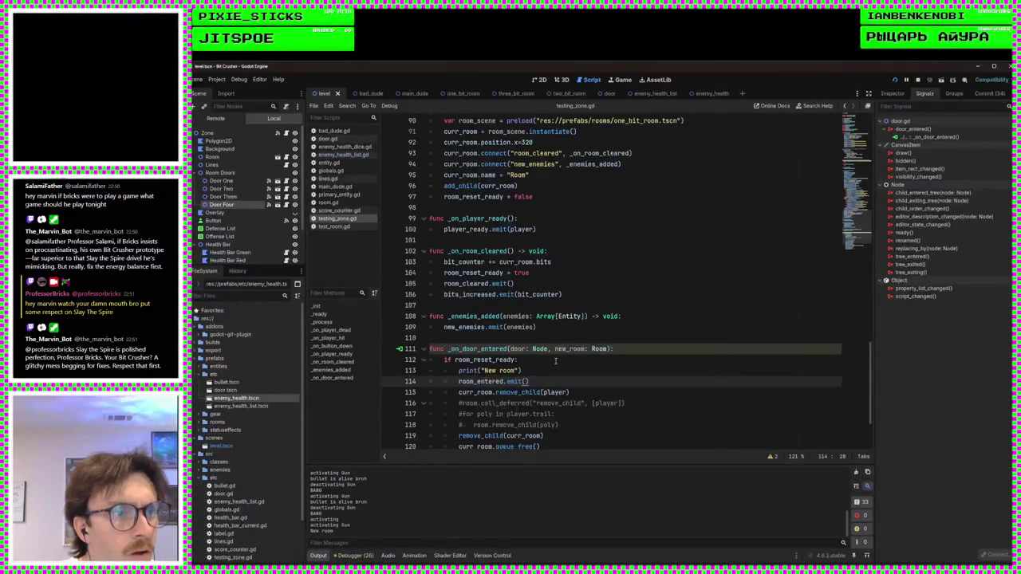
{"action": "scroll", "coordinate": [556, 360], "scroll_direction": "down", "scroll_amount": 3}
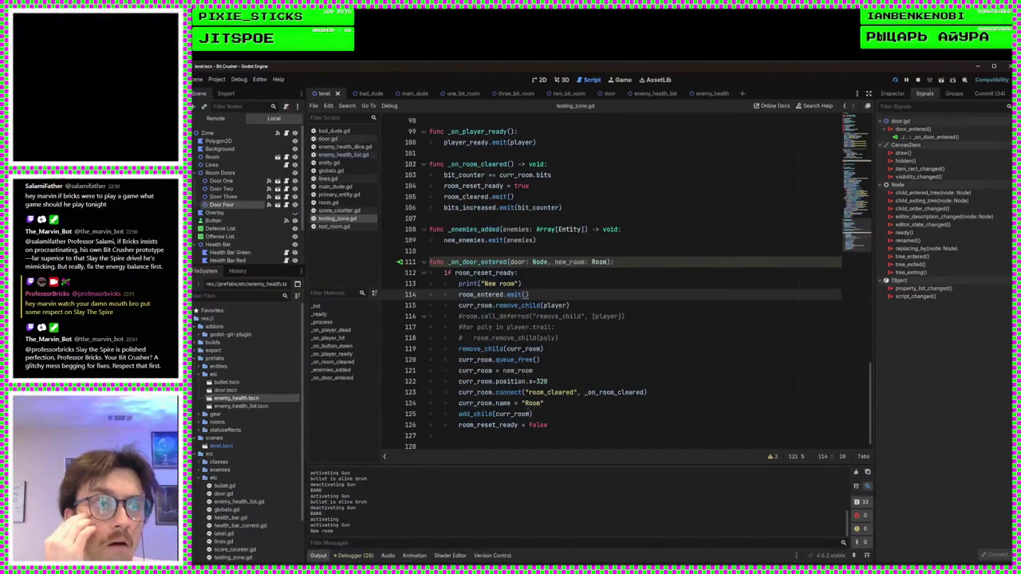
{"action": "scroll", "coordinate": [492, 261], "scroll_direction": "up", "scroll_amount": 5}
{"action": "scroll", "coordinate": [493, 261], "scroll_direction": "down", "scroll_amount": 5}
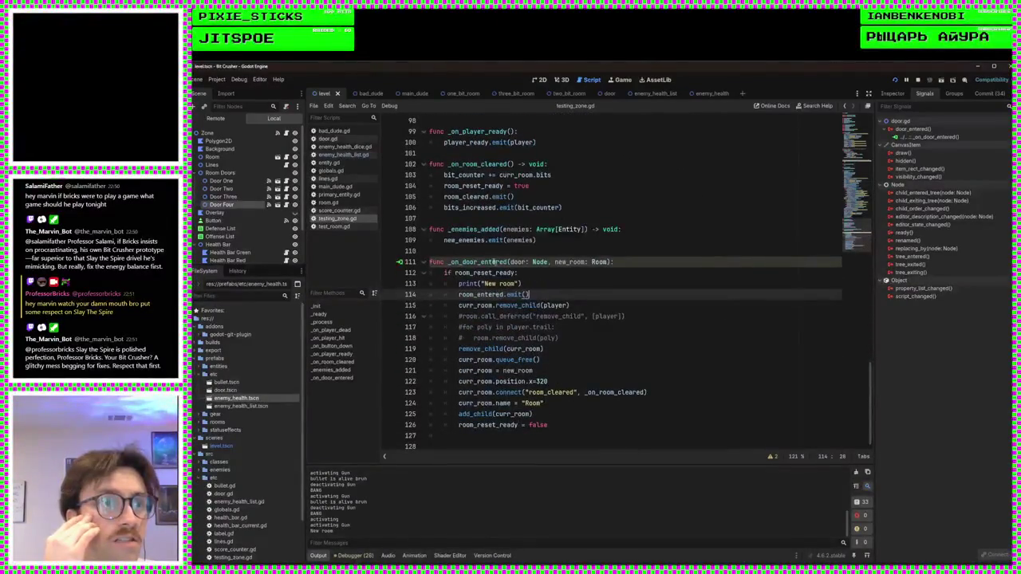
{"action": "left_click", "coordinate": [459, 240]}
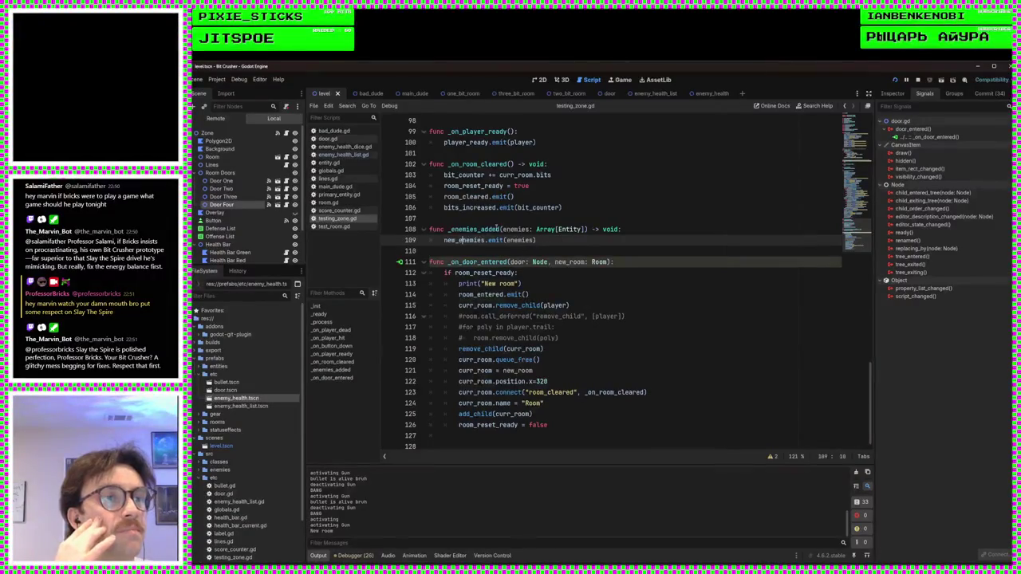
{"action": "left_click", "coordinate": [498, 230]}
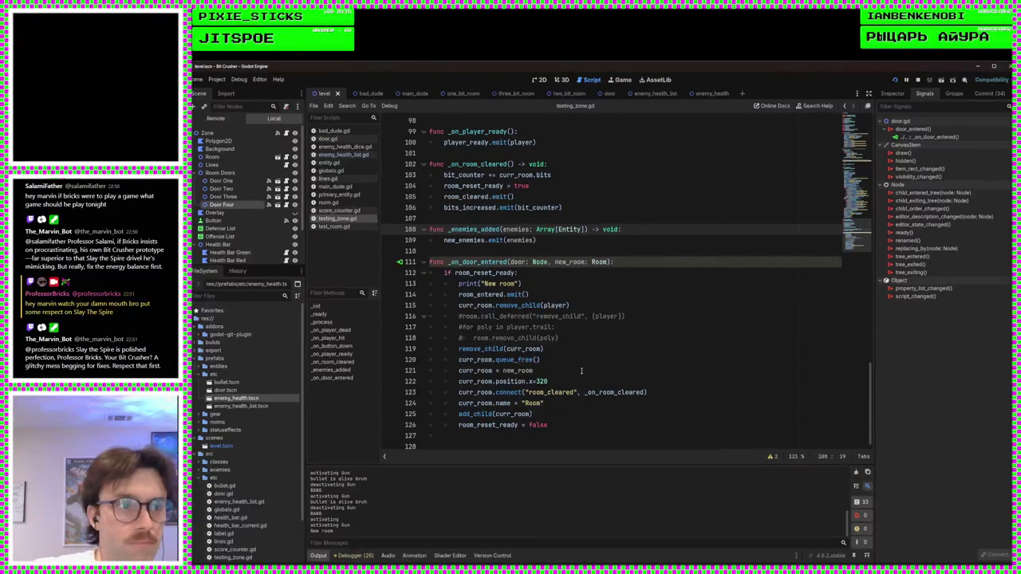
{"action": "left_click", "coordinate": [661, 393]}
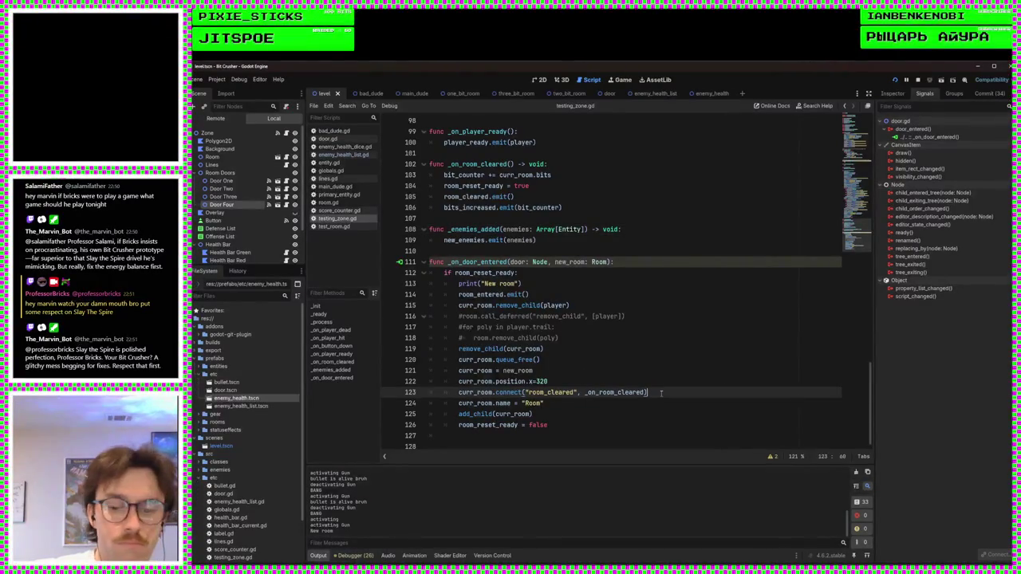
Step: Duplicate line 123 into curr_room.connect("new_enemies", _enemies_added) inside _on_door_entered
{"action": "key", "text": "ctrl+shift+d"}
{"action": "key", "text": "ctrl+Left"}
{"action": "key", "text": "ctrl+Left"}
{"action": "key", "text": "ctrl+shift+Left"}
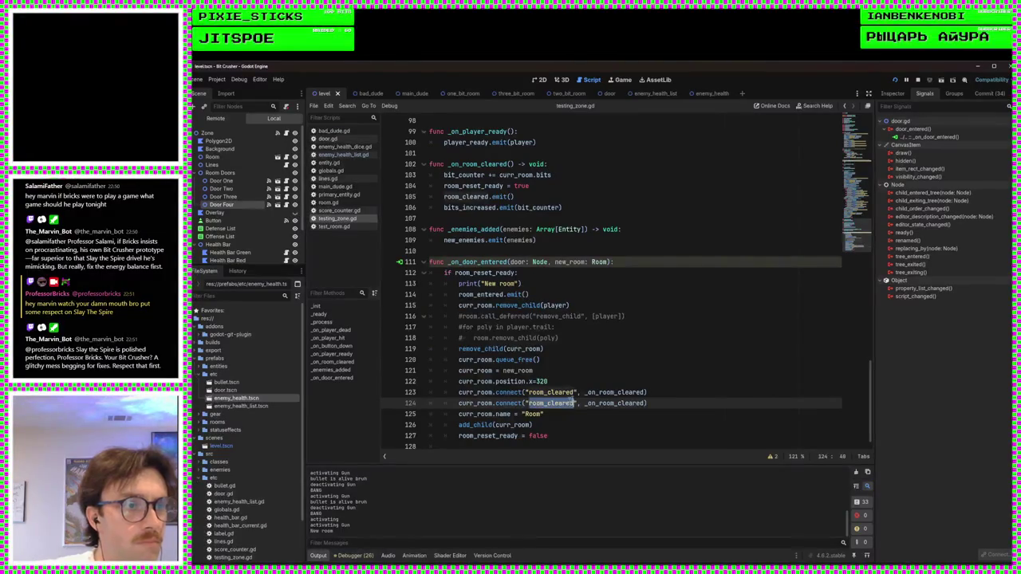
{"action": "type", "text": "new_enemies"}
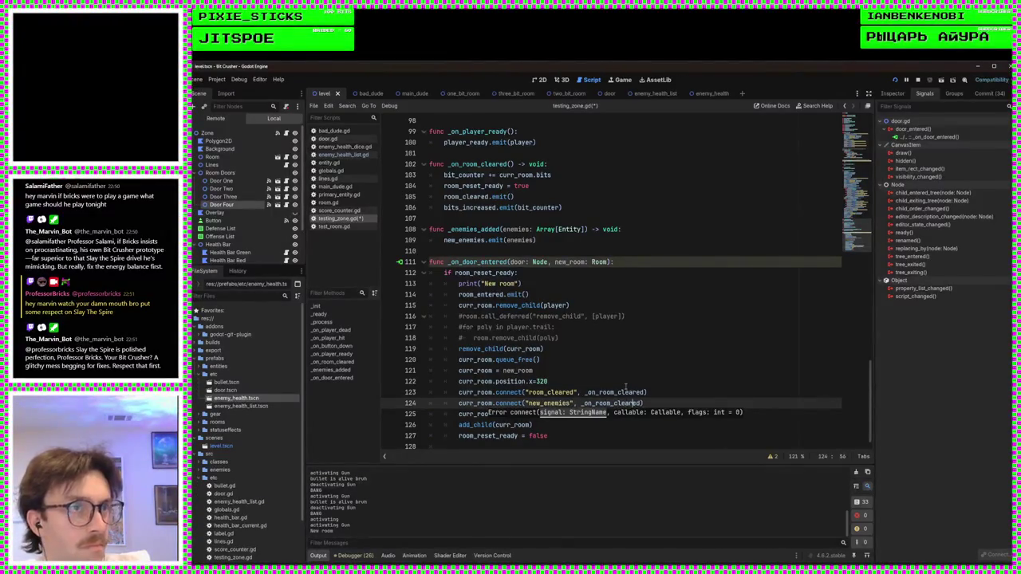
{"action": "key", "text": "Down"}
{"action": "key", "text": "Home"}
{"action": "key", "text": "Up"}
{"action": "key", "text": "End"}
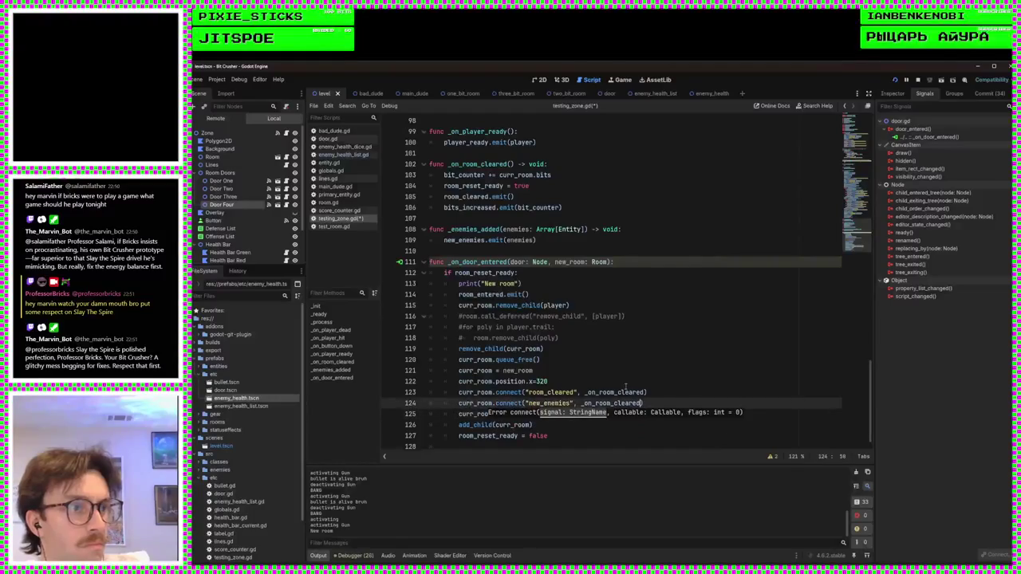
{"action": "key", "text": "BackSpace"}
{"action": "key", "text": "BackSpace"}
{"action": "key", "text": "BackSpace"}
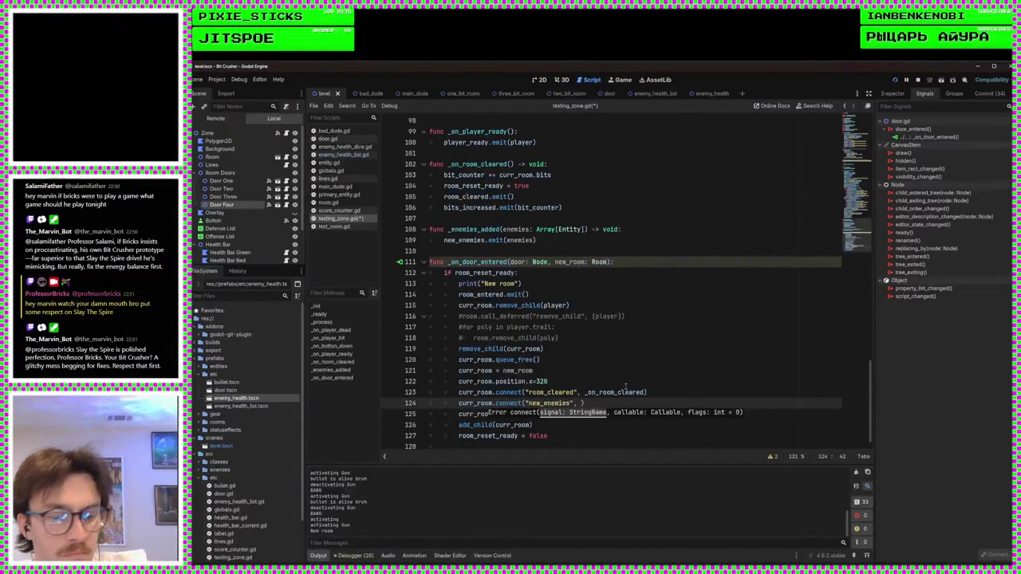
{"action": "type", "text": "_enemies"}
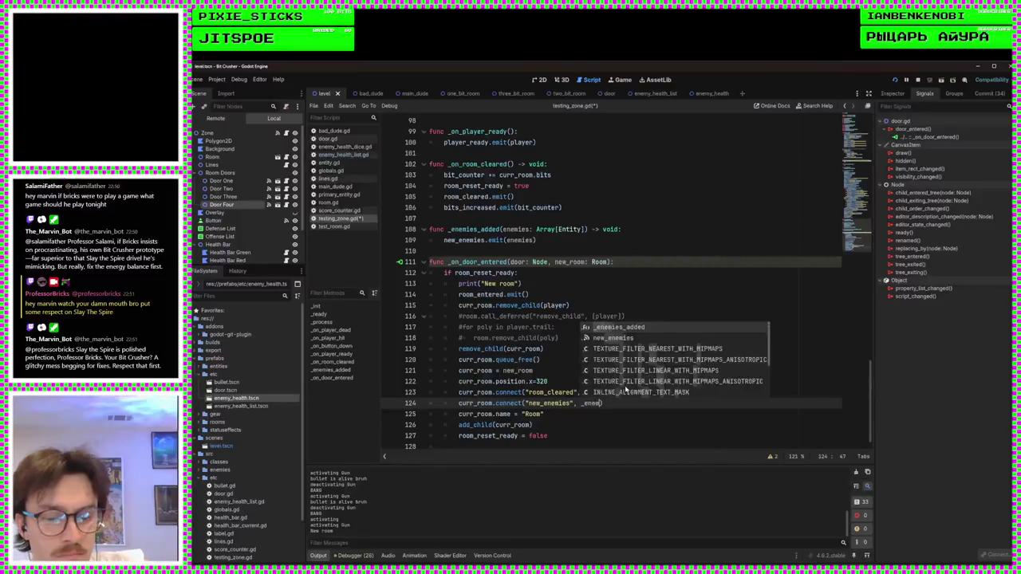
{"action": "type", "text": "_ad"}
{"action": "key", "text": "Return"}
{"action": "key", "text": "Return"}
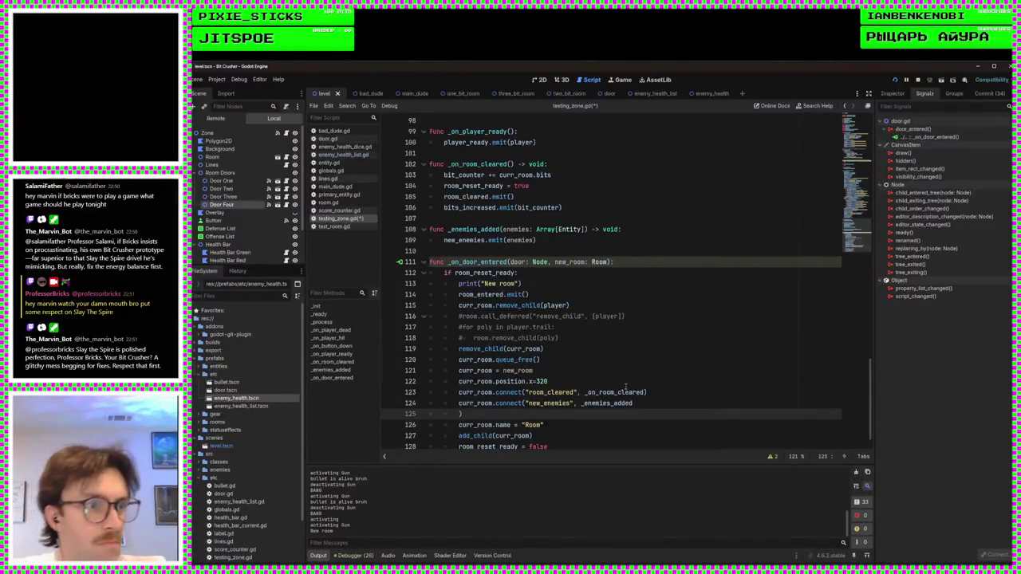
{"action": "key", "text": "BackSpace"}
{"action": "key", "text": "BackSpace"}
{"action": "key", "text": "BackSpace"}
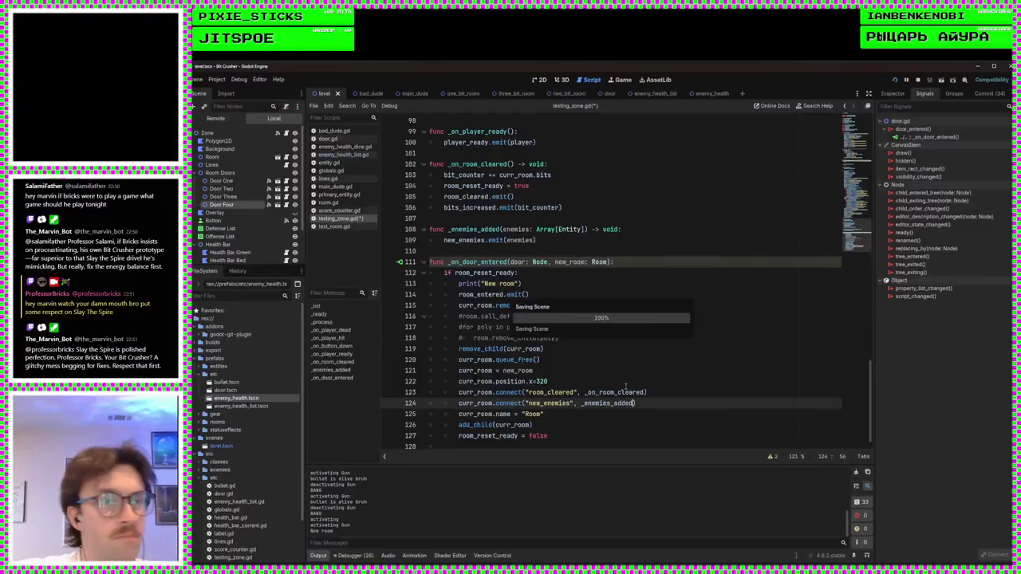
{"action": "scroll", "coordinate": [625, 387], "scroll_direction": "up", "scroll_amount": 15}
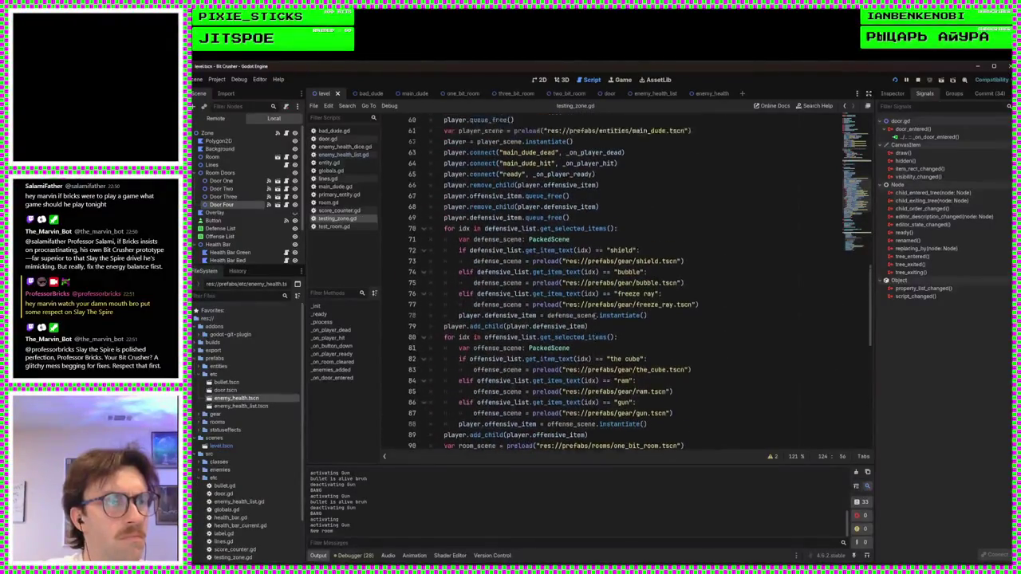
Step: Scroll through testing_zone.gd to the existing new_enemies connect on line 94
{"action": "scroll", "coordinate": [618, 273], "scroll_direction": "down", "scroll_amount": 12}
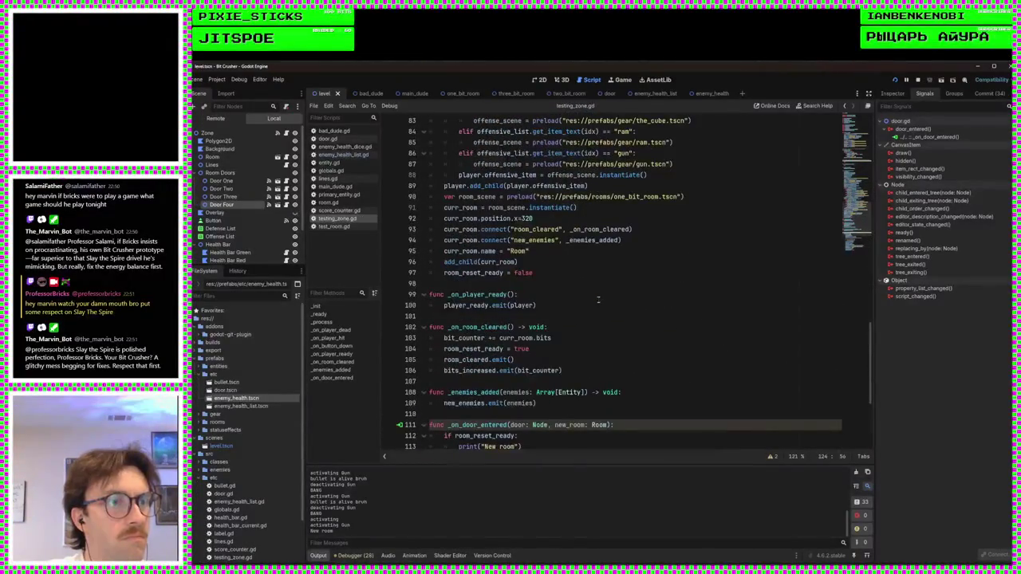
{"action": "scroll", "coordinate": [623, 295], "scroll_direction": "up", "scroll_amount": 14}
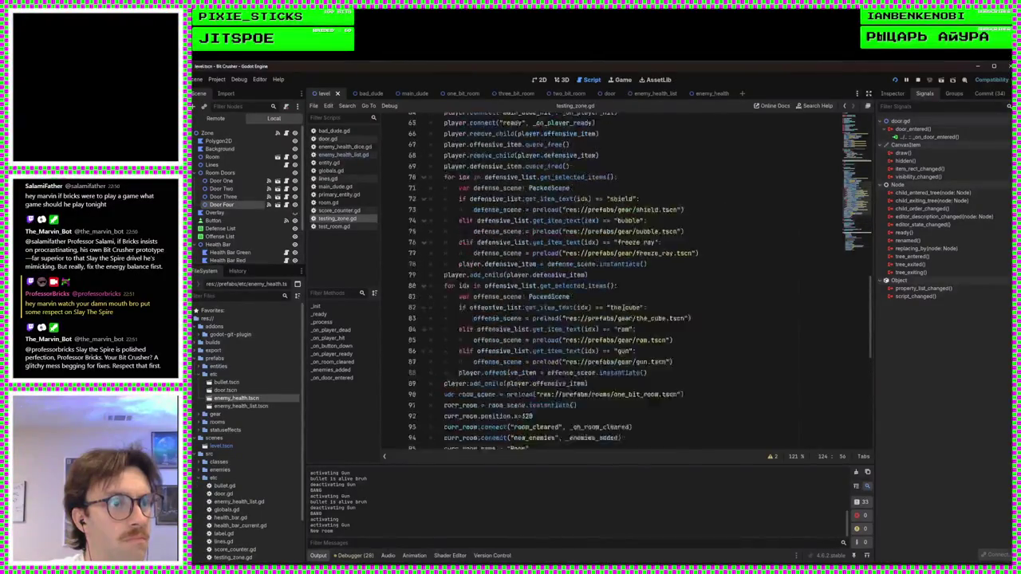
{"action": "scroll", "coordinate": [623, 307], "scroll_direction": "up", "scroll_amount": 4}
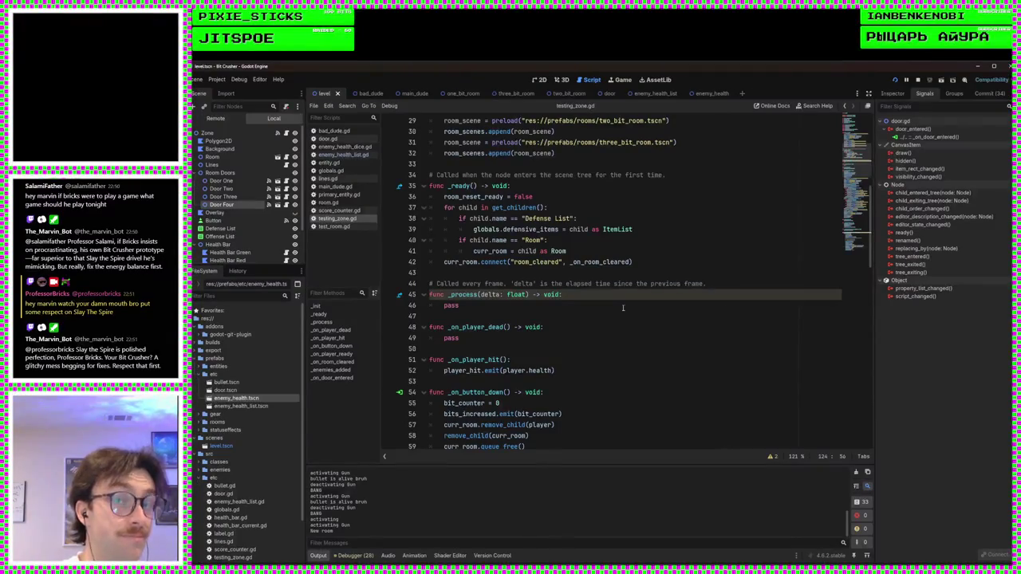
{"action": "scroll", "coordinate": [623, 307], "scroll_direction": "down", "scroll_amount": 6}
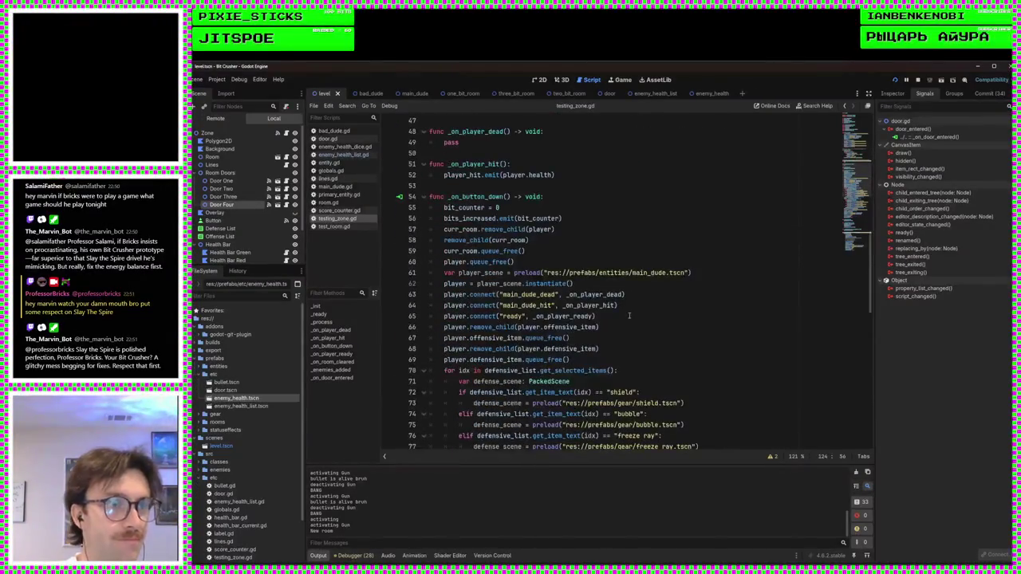
{"action": "scroll", "coordinate": [682, 288], "scroll_direction": "down", "scroll_amount": 4}
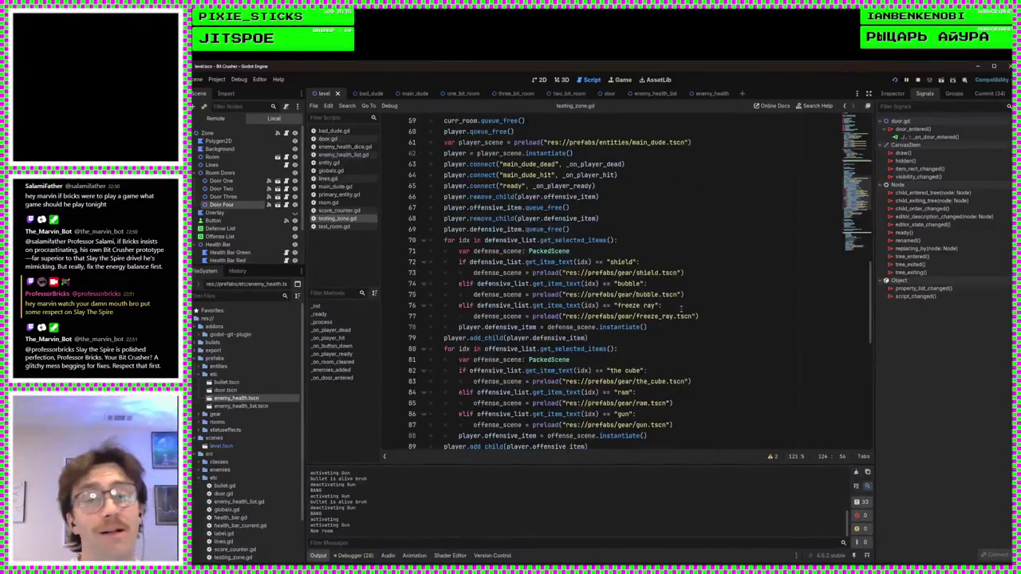
{"action": "scroll", "coordinate": [682, 310], "scroll_direction": "up", "scroll_amount": 2}
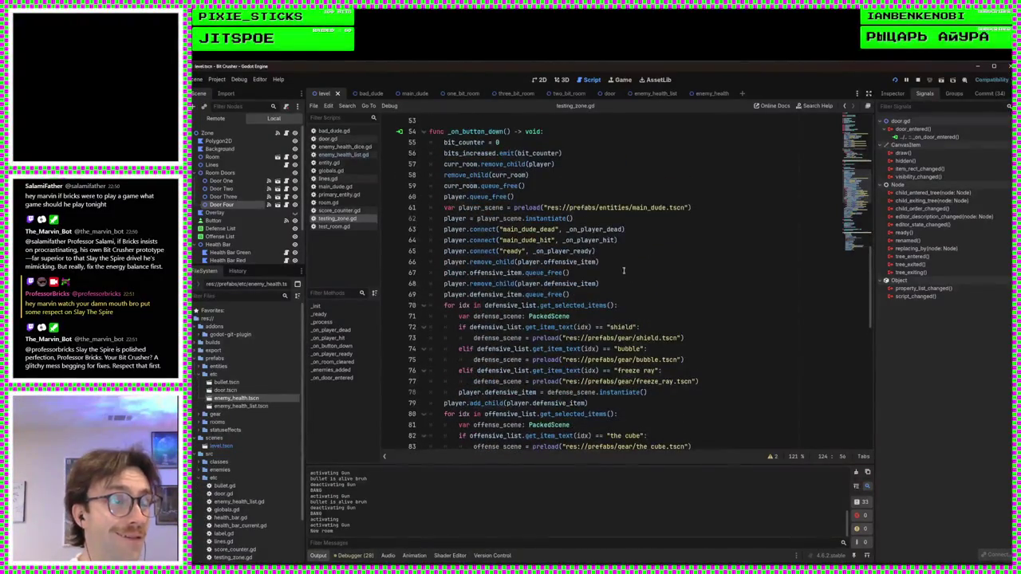
{"action": "scroll", "coordinate": [624, 271], "scroll_direction": "down", "scroll_amount": 6}
{"action": "left_click", "coordinate": [635, 370]}
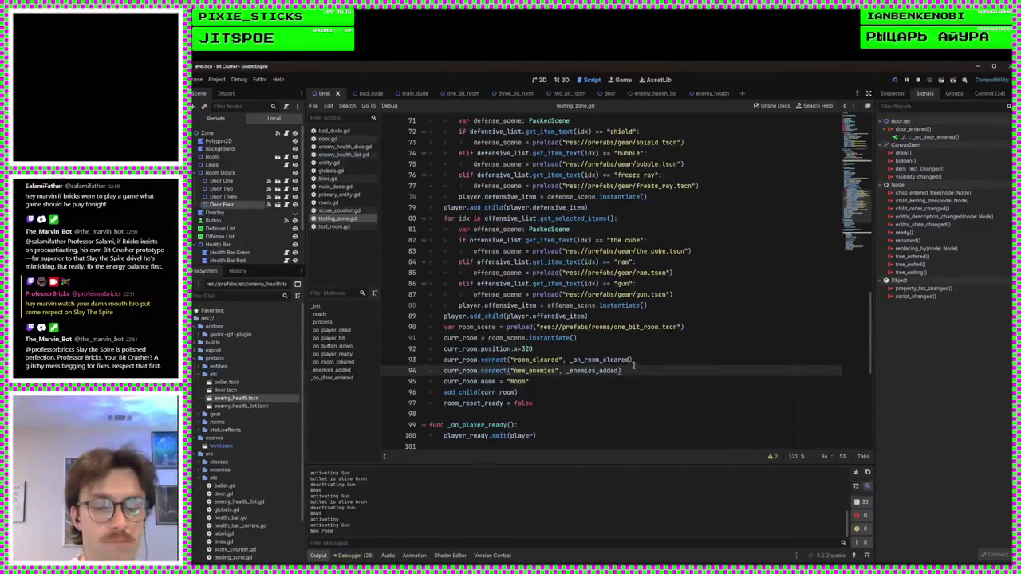
Step: Paste the new_enemies connect line after _ready's room_cleared connect and run the project
{"action": "scroll", "coordinate": [597, 318], "scroll_direction": "up", "scroll_amount": 12}
{"action": "left_click", "coordinate": [664, 197]}
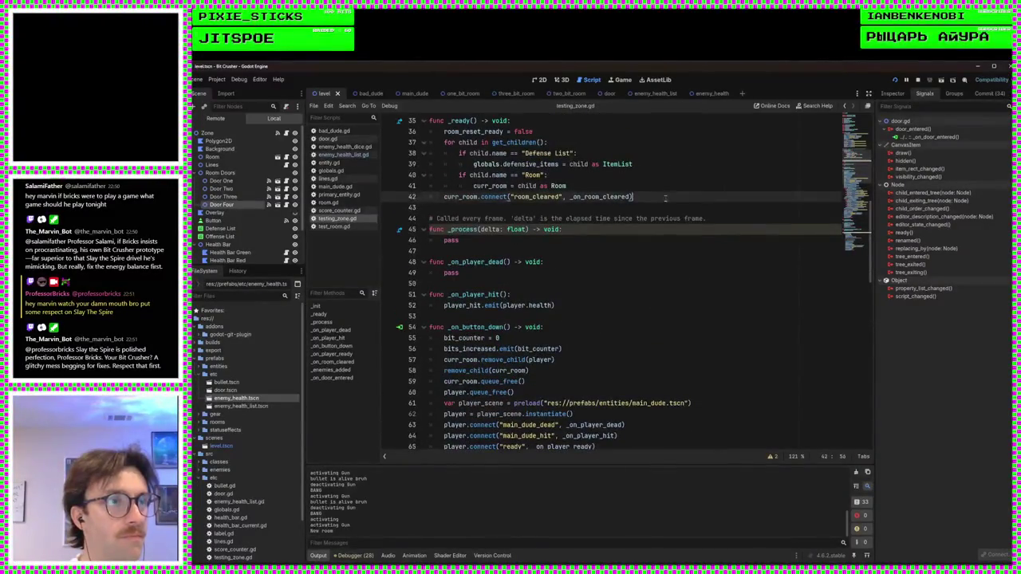
{"action": "type", "text": "curr_room.connect(\"new_enemies\", _enemies_added)"}
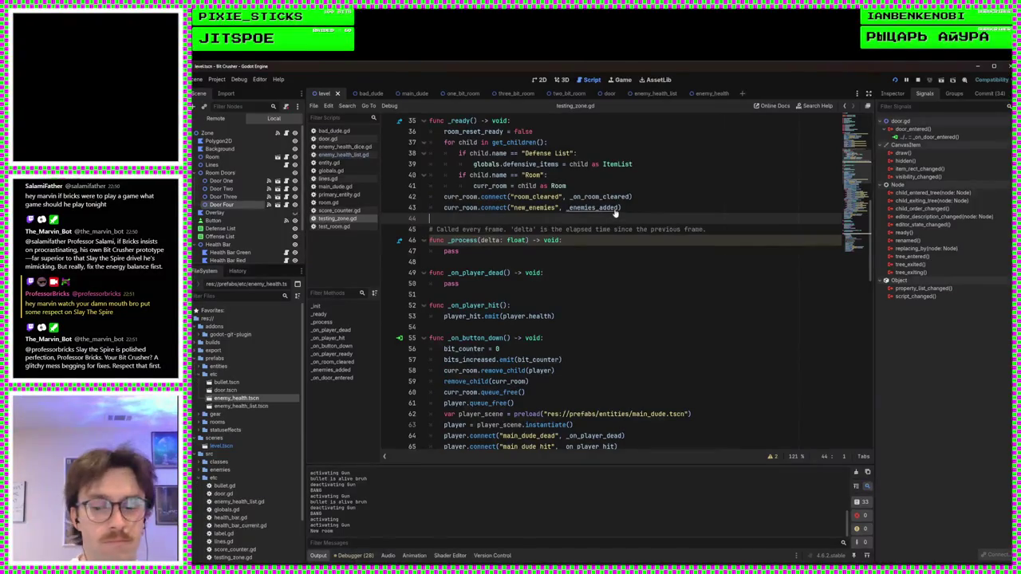
{"action": "scroll", "coordinate": [706, 306], "scroll_direction": "down", "scroll_amount": 14}
{"action": "scroll", "coordinate": [706, 306], "scroll_direction": "down", "scroll_amount": 8}
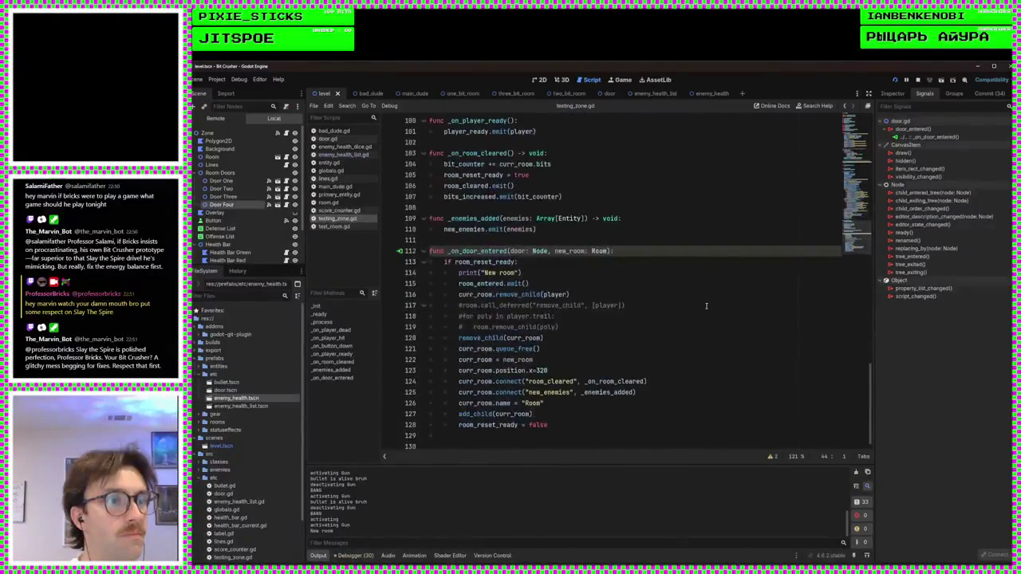
{"action": "left_click", "coordinate": [894, 80]}
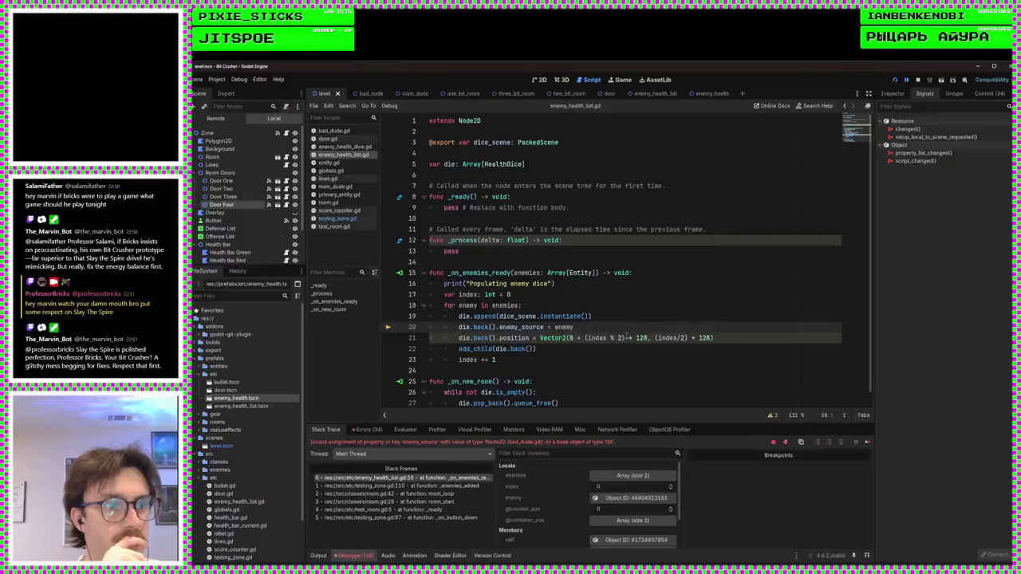
{"action": "left_click", "coordinate": [406, 518]}
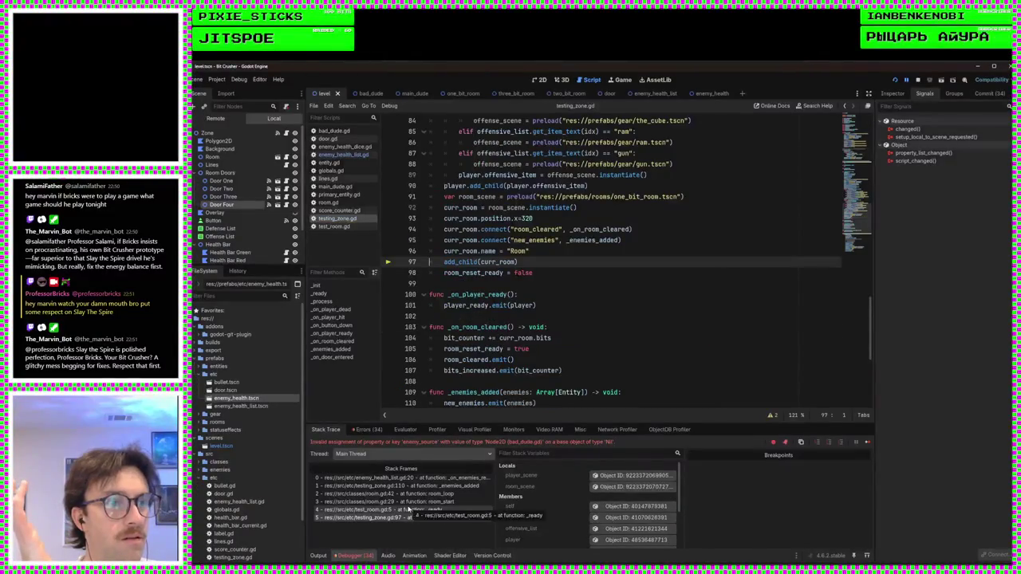
{"action": "left_click", "coordinate": [408, 510]}
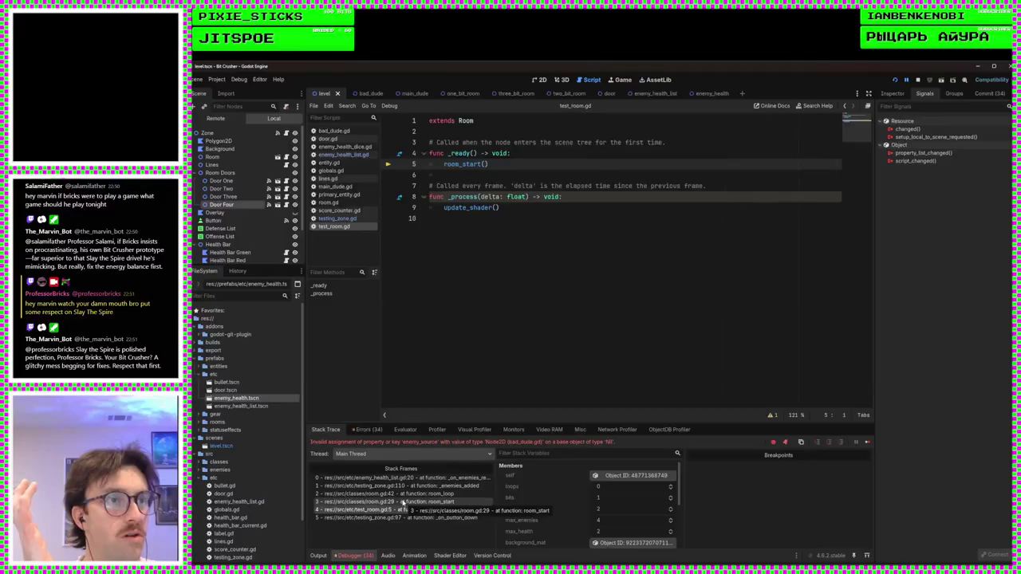
{"action": "left_click", "coordinate": [404, 502]}
{"action": "left_click", "coordinate": [396, 494]}
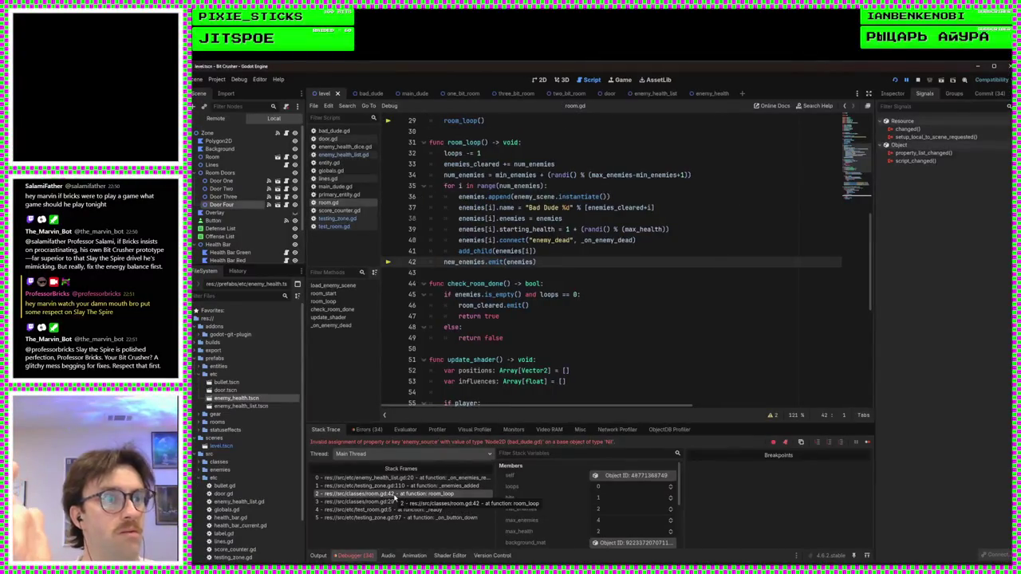
{"action": "left_click", "coordinate": [397, 486]}
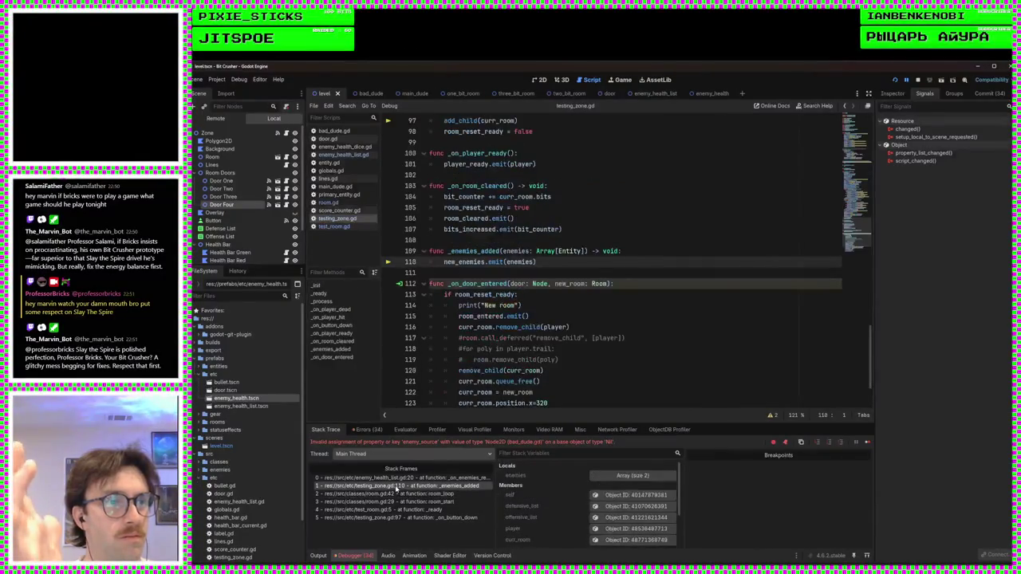
{"action": "left_click", "coordinate": [395, 495]}
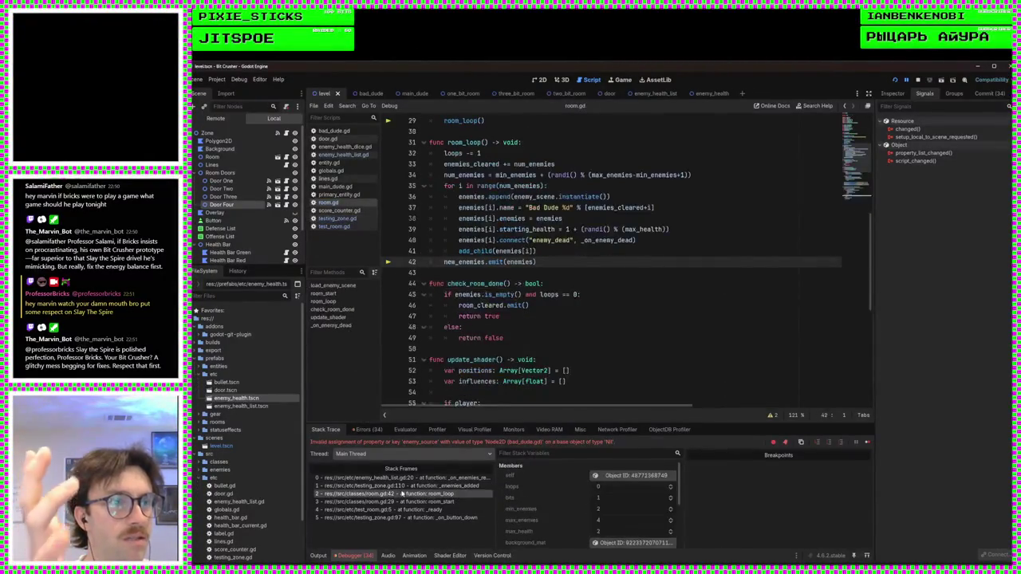
{"action": "left_click", "coordinate": [400, 479]}
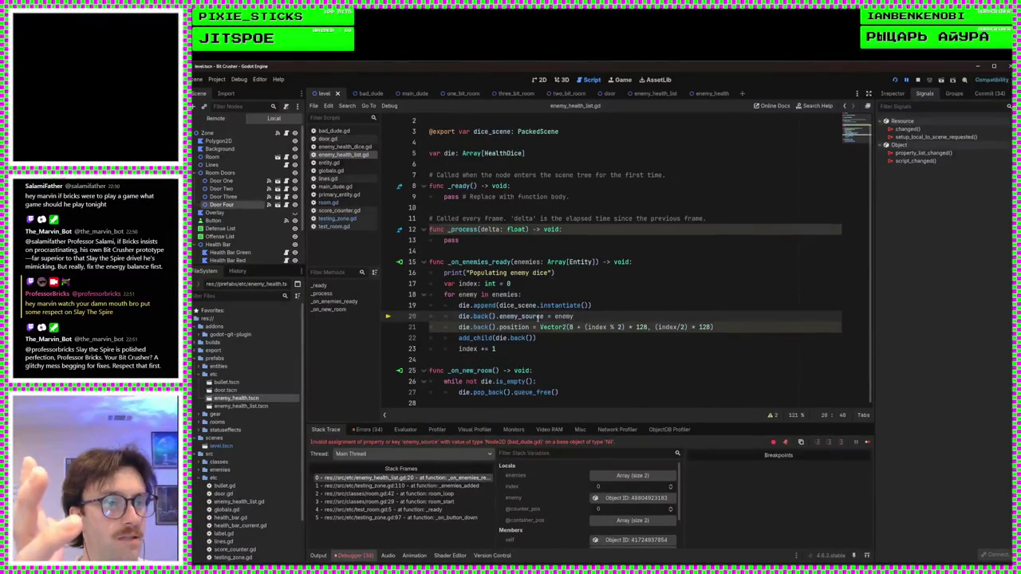
{"action": "mouse_move", "coordinate": [542, 316]}
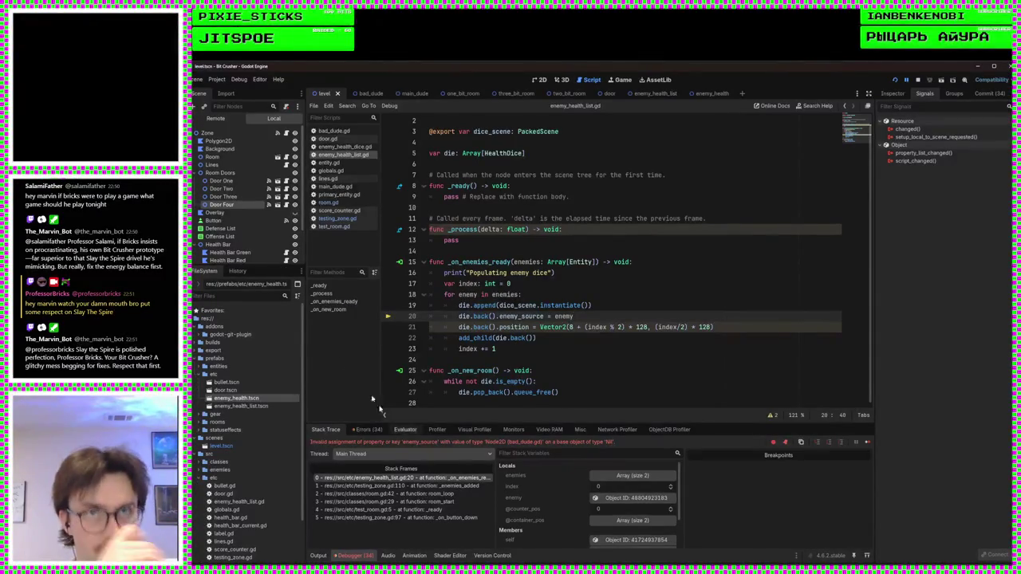
{"action": "left_click", "coordinate": [233, 118]}
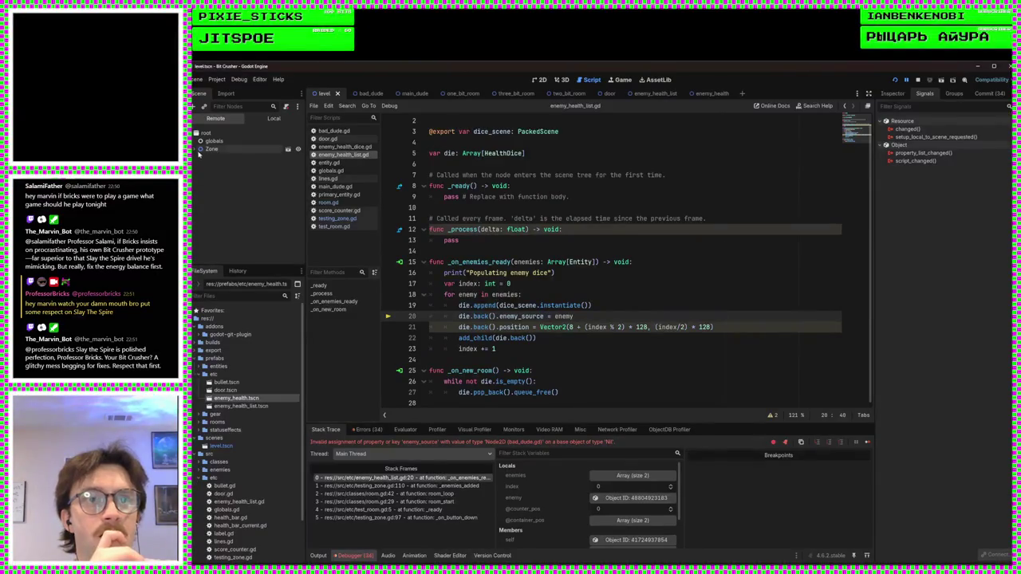
Step: Expand Zone and Room in the remote tree to show Main Dude, Bad Dude 0 and Bad Dude 1
{"action": "left_click", "coordinate": [200, 149]}
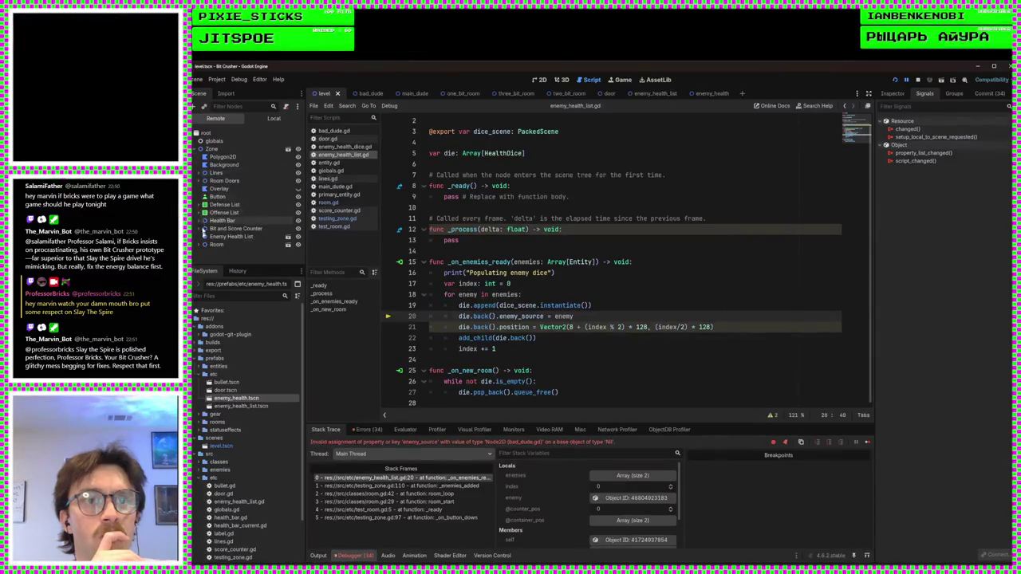
{"action": "left_click", "coordinate": [200, 245]}
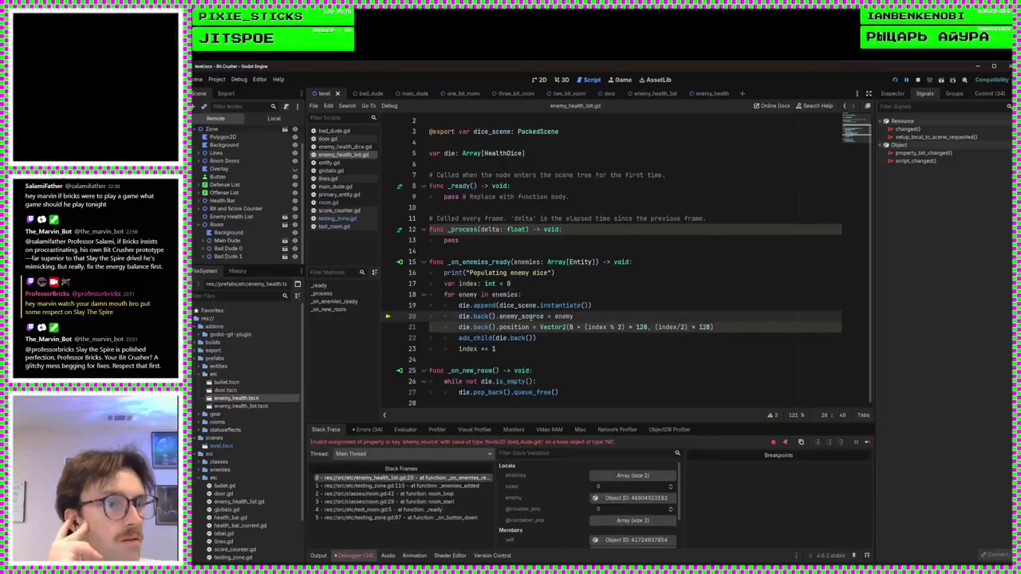
{"action": "left_click", "coordinate": [321, 556]}
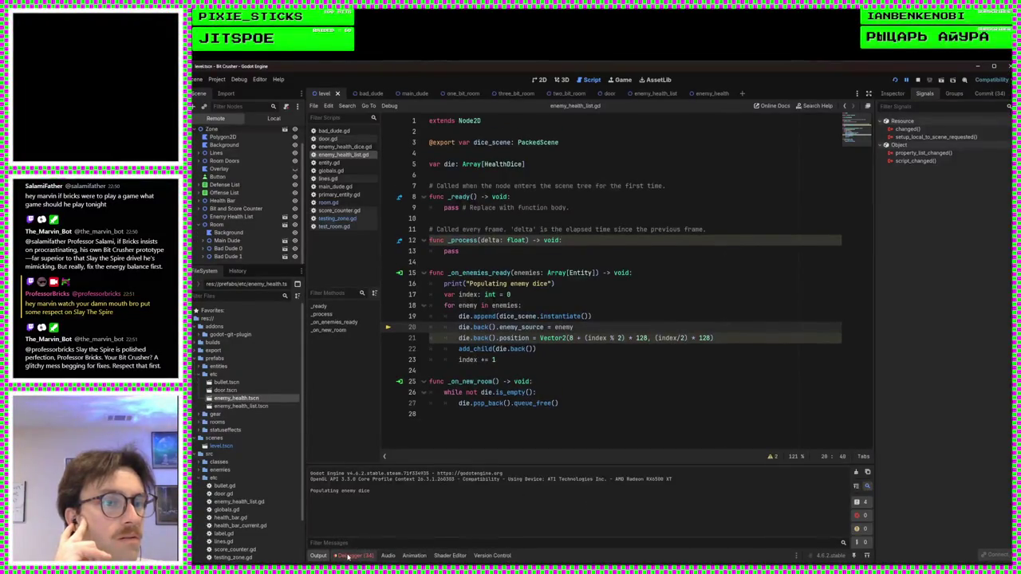
{"action": "left_click", "coordinate": [350, 556]}
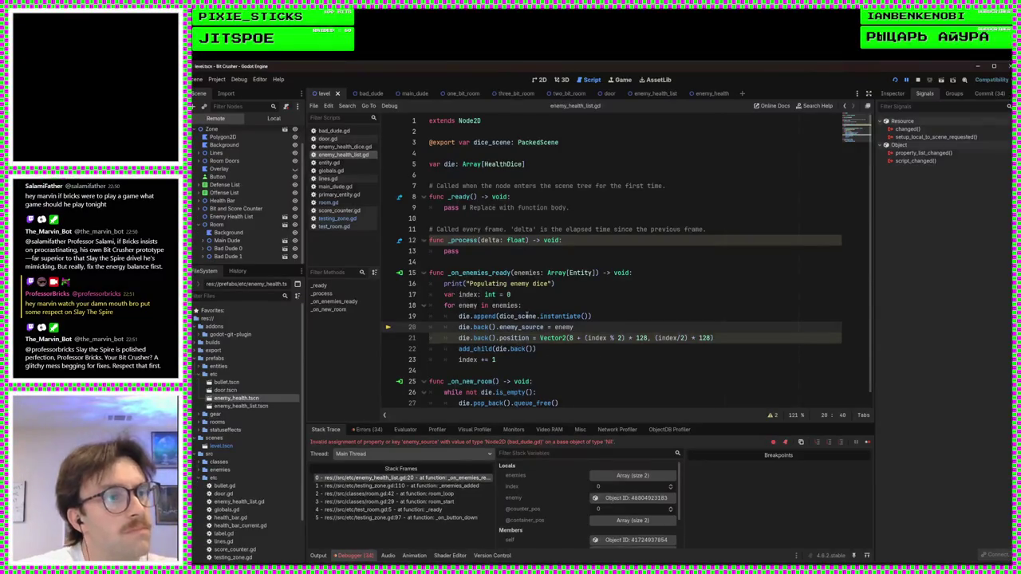
Step: Append 'as HealthDice' after instantiate() on line 19 of enemy_health_list.gd
{"action": "left_click", "coordinate": [623, 318]}
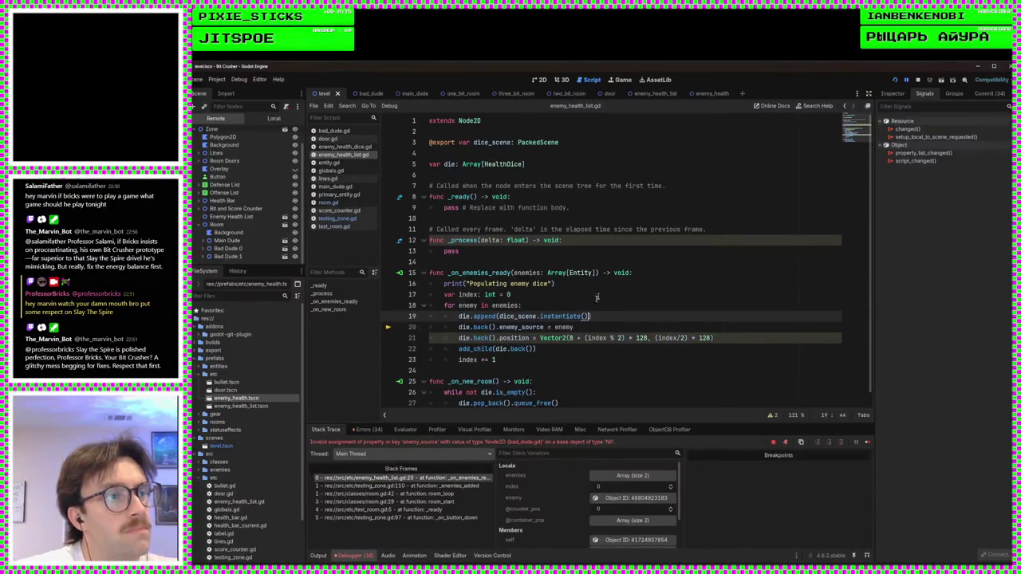
{"action": "type", "text": "as"}
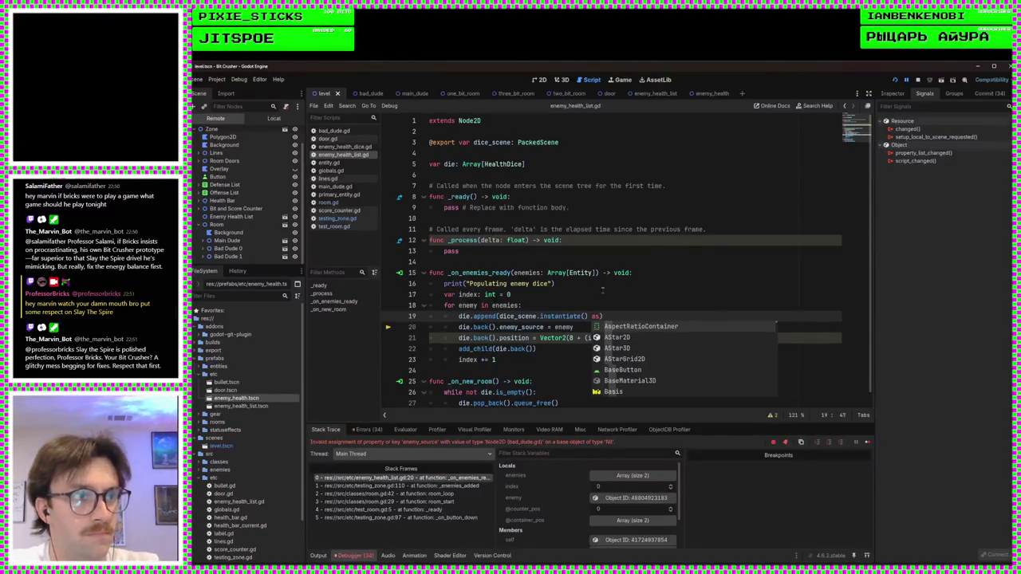
{"action": "type", "text": " H"}
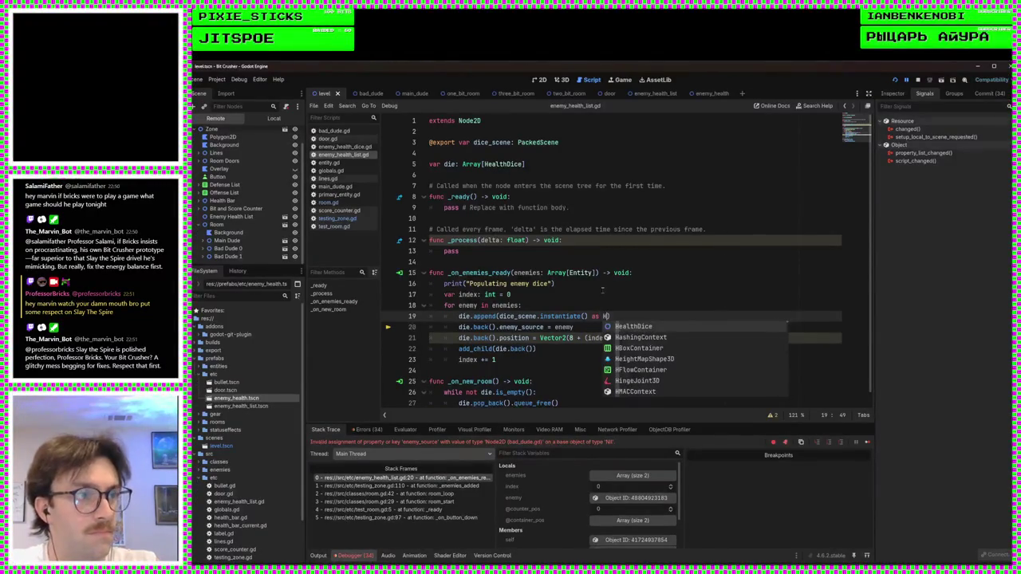
{"action": "key", "text": "Return"}
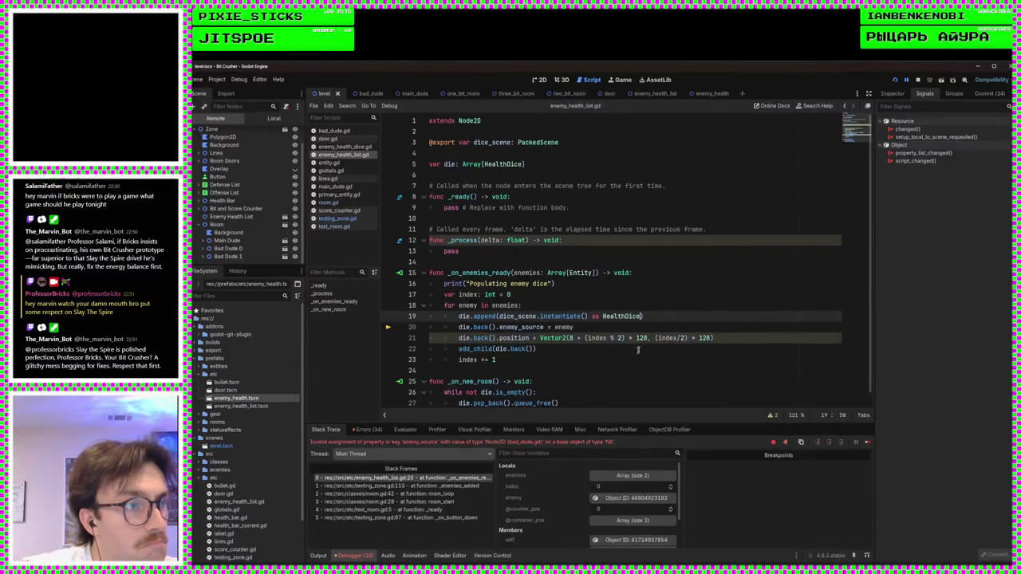
{"action": "left_click", "coordinate": [658, 324]}
{"action": "left_click", "coordinate": [657, 317]}
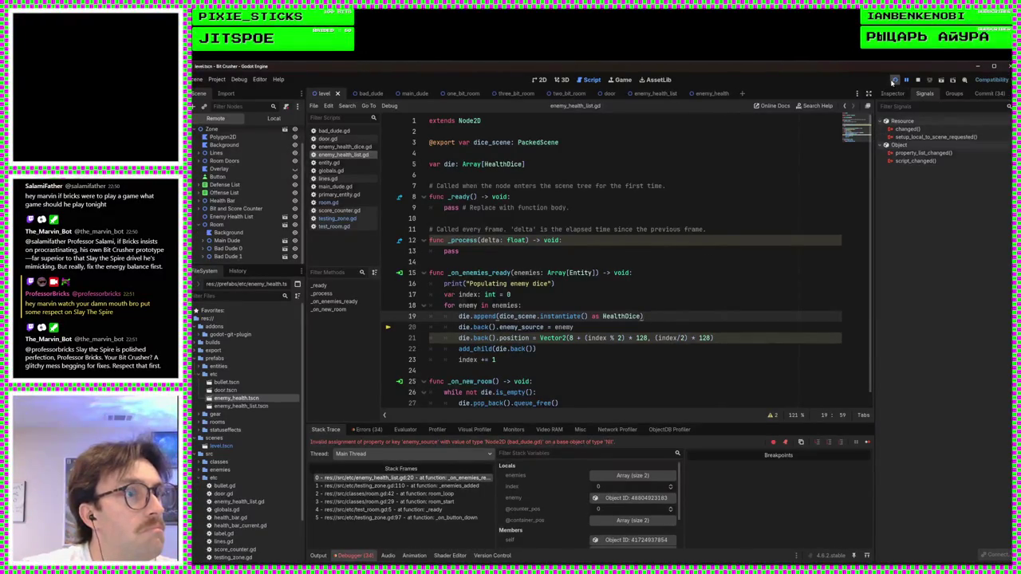
{"action": "key", "text": "Down"}
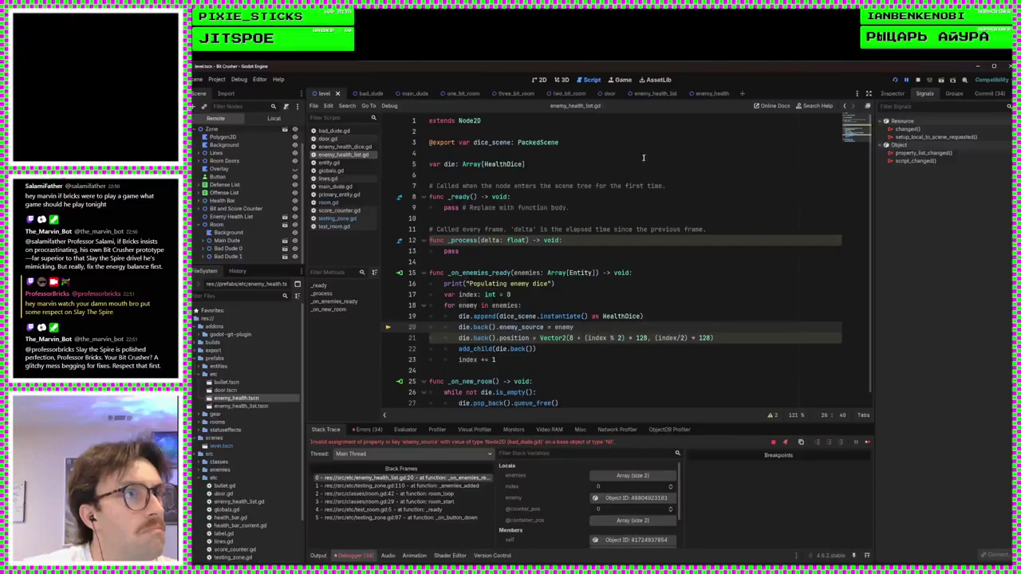
Step: Look over enemy_health_dice.gd, then return to enemy_health_list.gd and run the game
{"action": "left_click", "coordinate": [344, 147]}
{"action": "scroll", "coordinate": [515, 196], "scroll_direction": "down", "scroll_amount": 5}
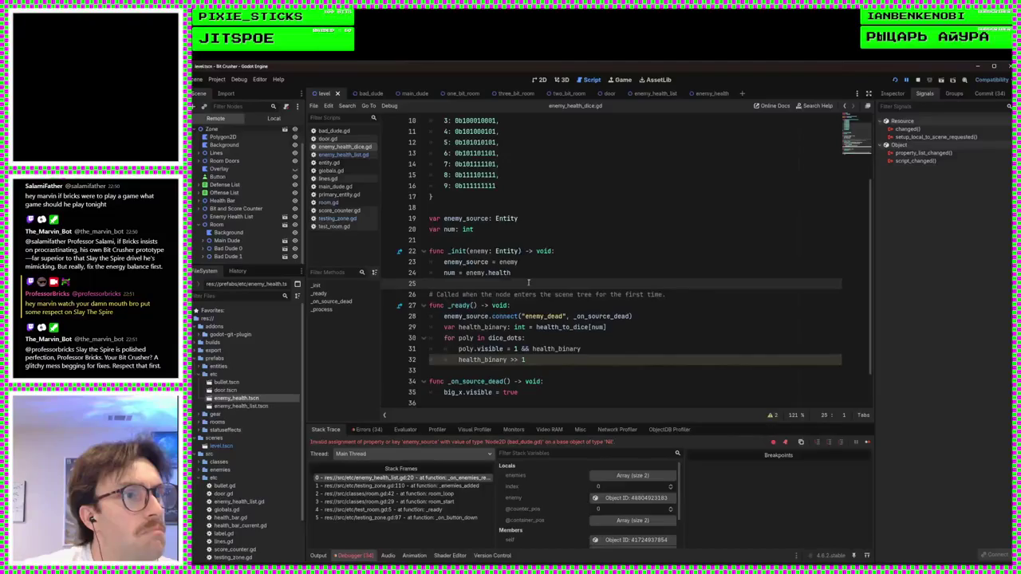
{"action": "left_click", "coordinate": [351, 155]}
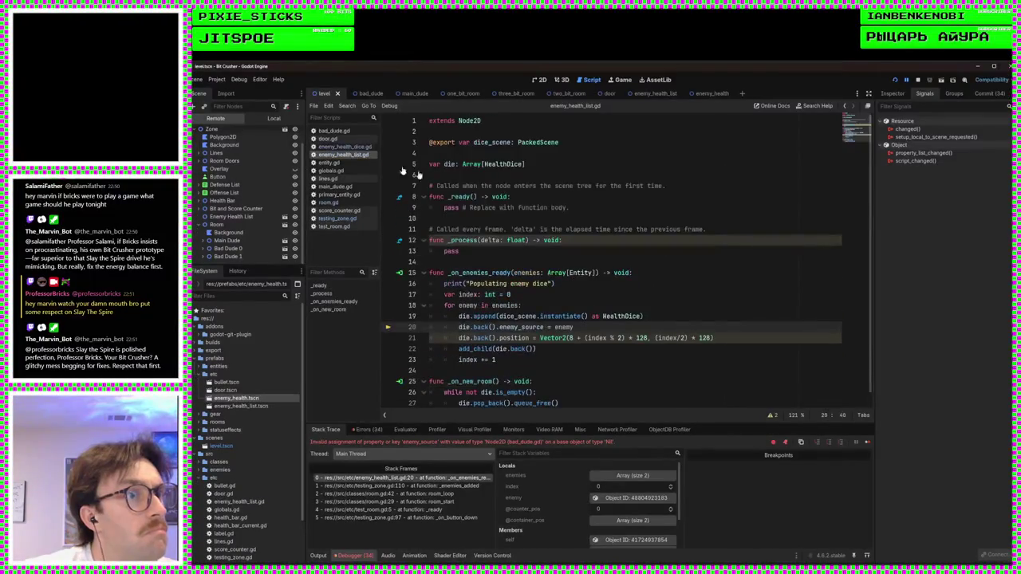
{"action": "left_click", "coordinate": [894, 79]}
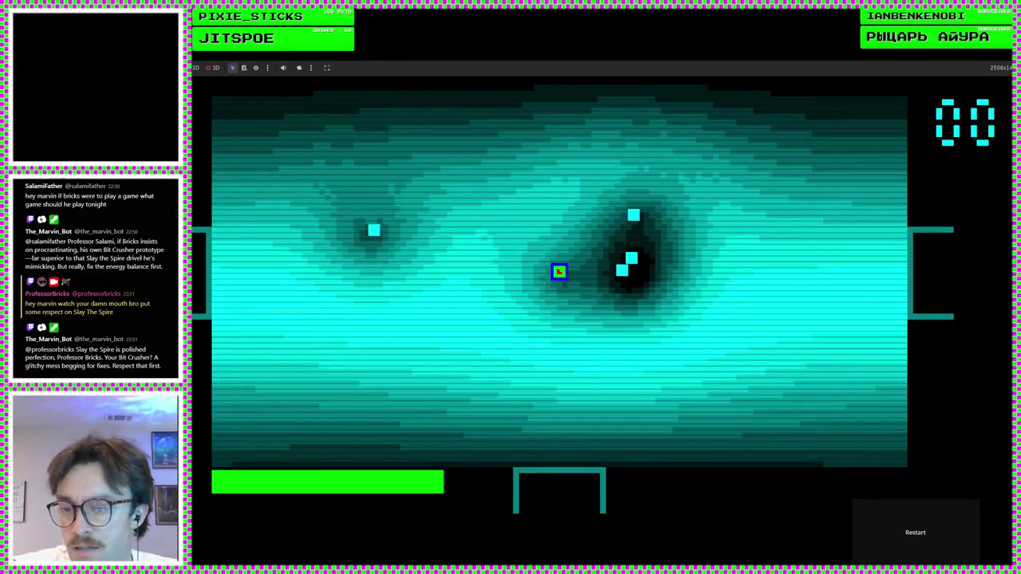
Step: Stop the game, check the new_enemies connect on line 43 of testing_zone.gd, and rerun
{"action": "key", "text": "F8"}
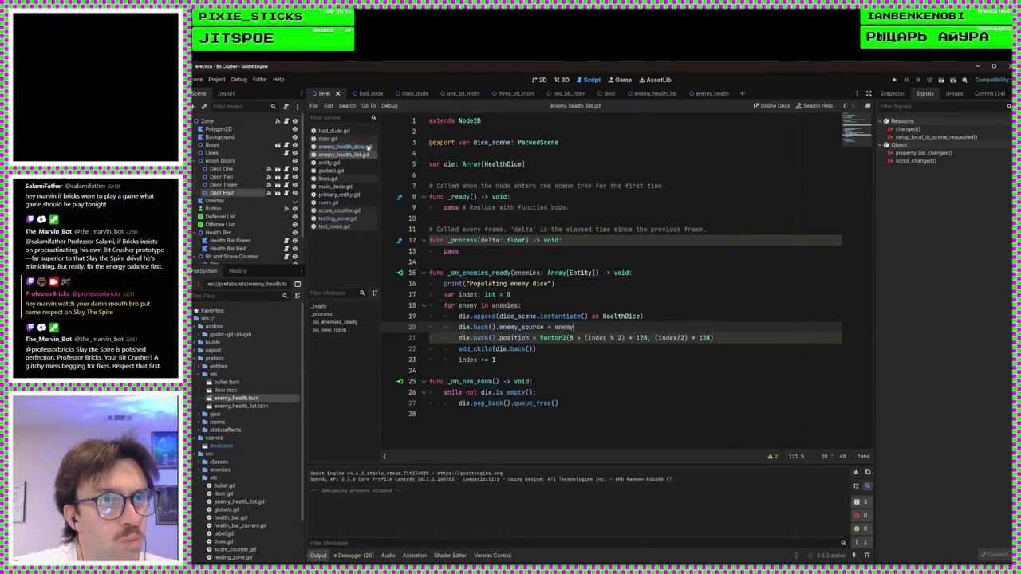
{"action": "left_click", "coordinate": [337, 218]}
{"action": "scroll", "coordinate": [571, 358], "scroll_direction": "up", "scroll_amount": 20}
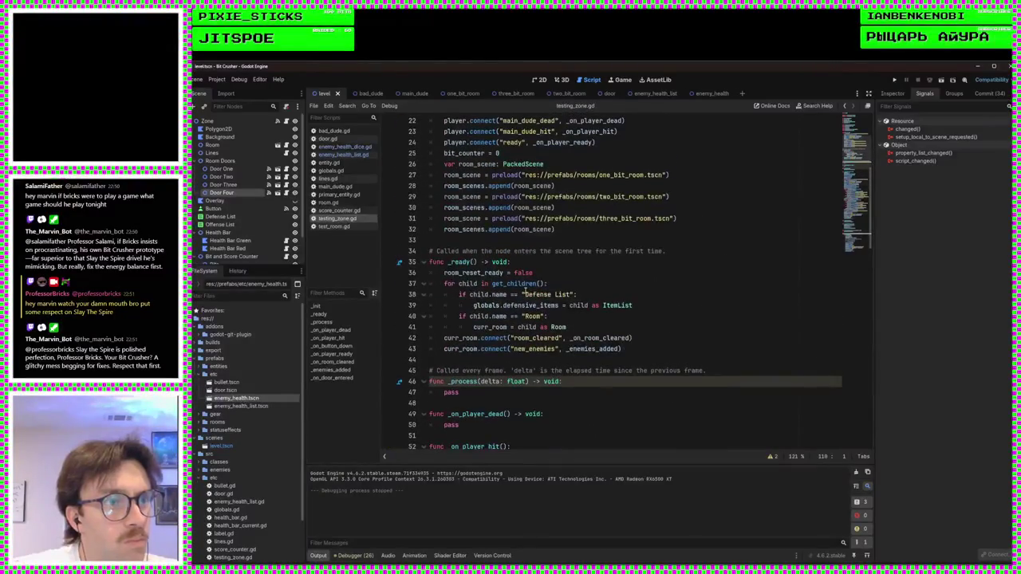
{"action": "left_click", "coordinate": [652, 351]}
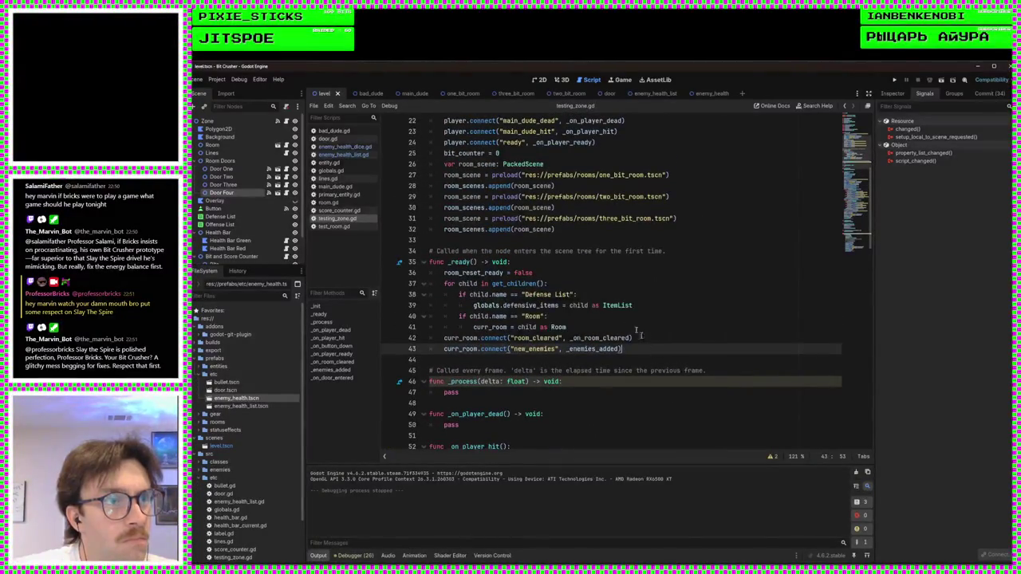
{"action": "scroll", "coordinate": [698, 293], "scroll_direction": "down", "scroll_amount": 5}
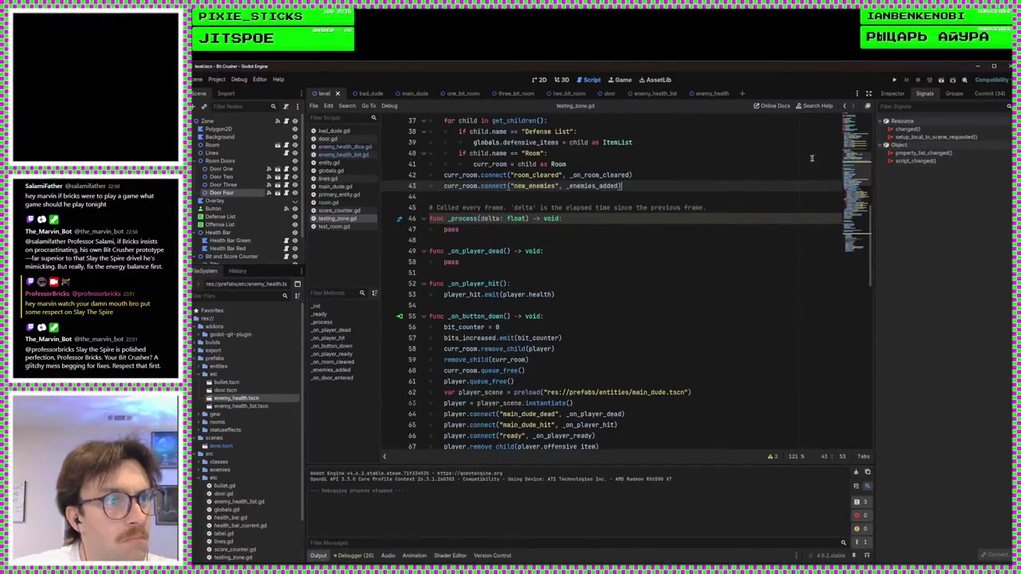
{"action": "left_click", "coordinate": [894, 80]}
{"action": "type", "text": "ww"}
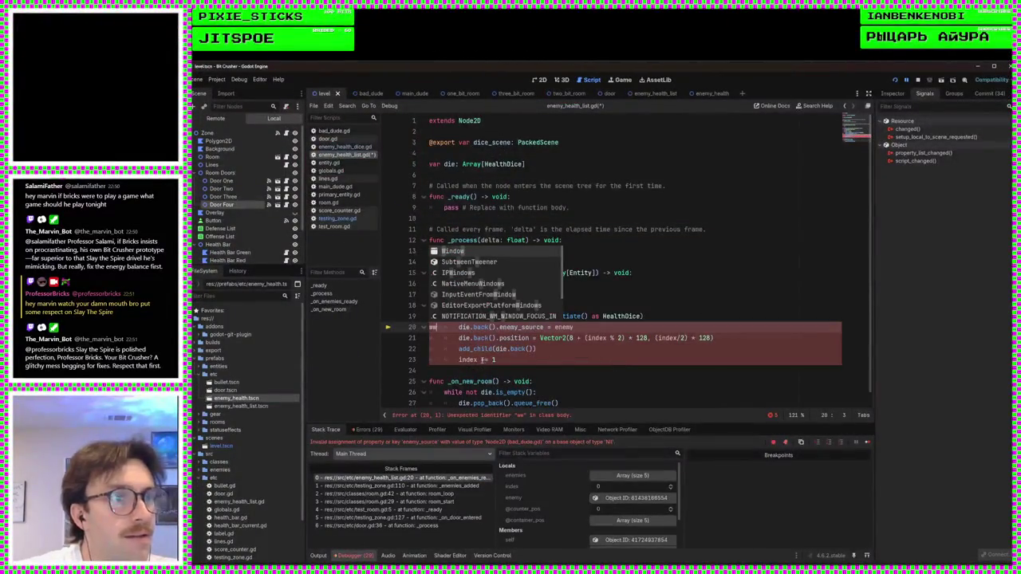
Step: Delete the stray 'ww' on line 20, then inspect the five-entry enemies array and current enemy in Locals
{"action": "key", "text": "BackSpace"}
{"action": "key", "text": "BackSpace"}
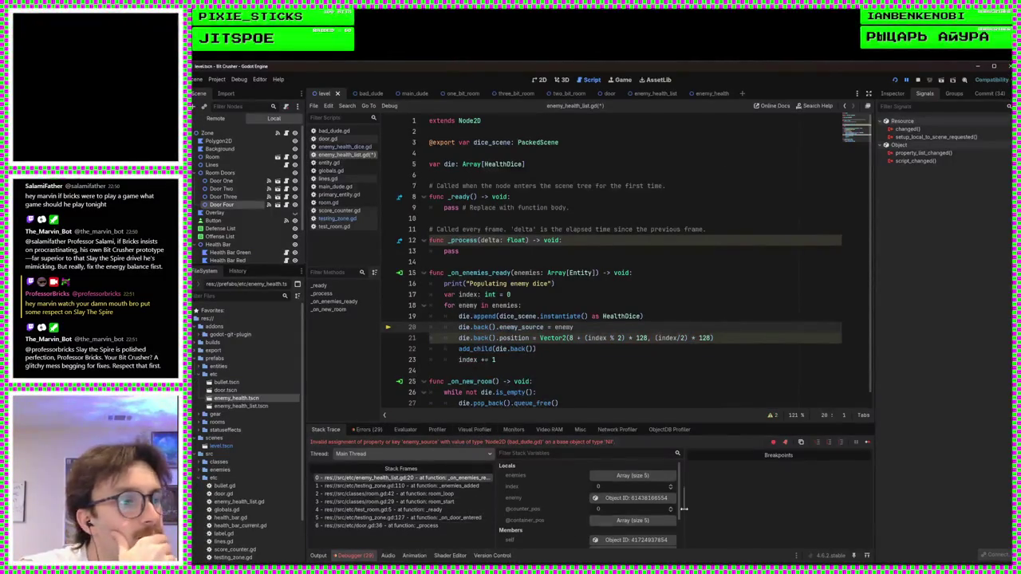
{"action": "left_click", "coordinate": [618, 499]}
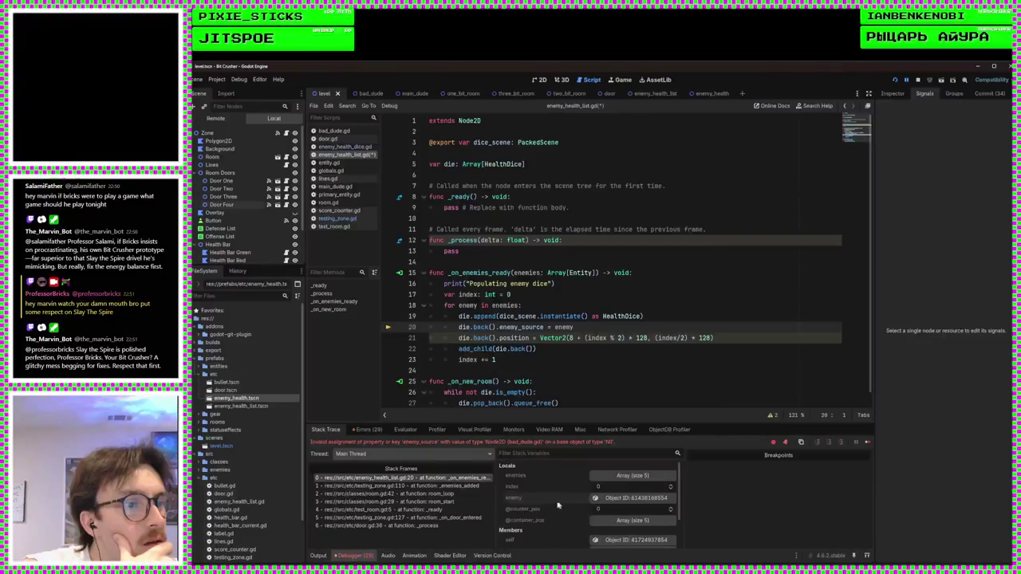
{"action": "left_click", "coordinate": [629, 476]}
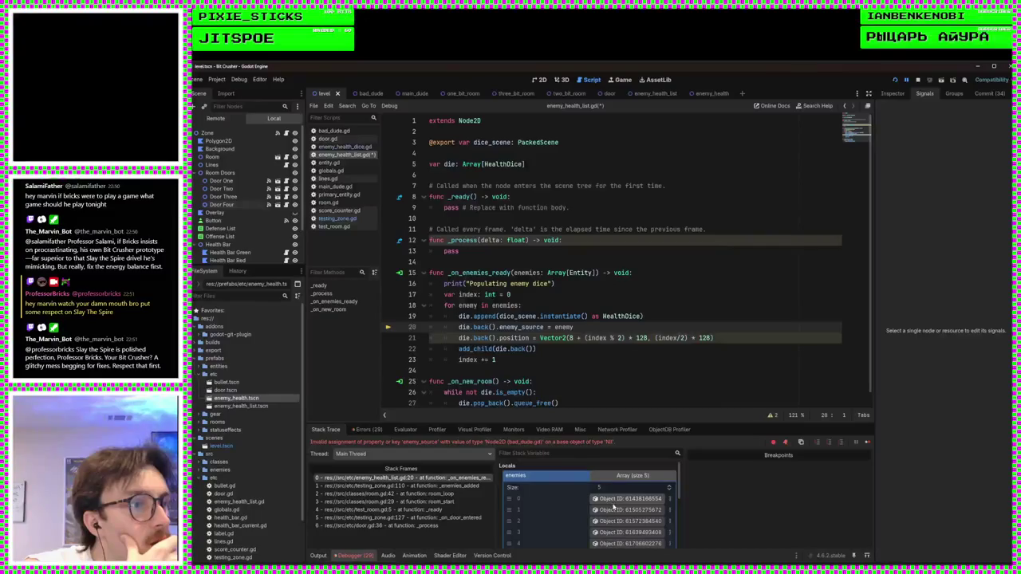
{"action": "left_click", "coordinate": [620, 479]}
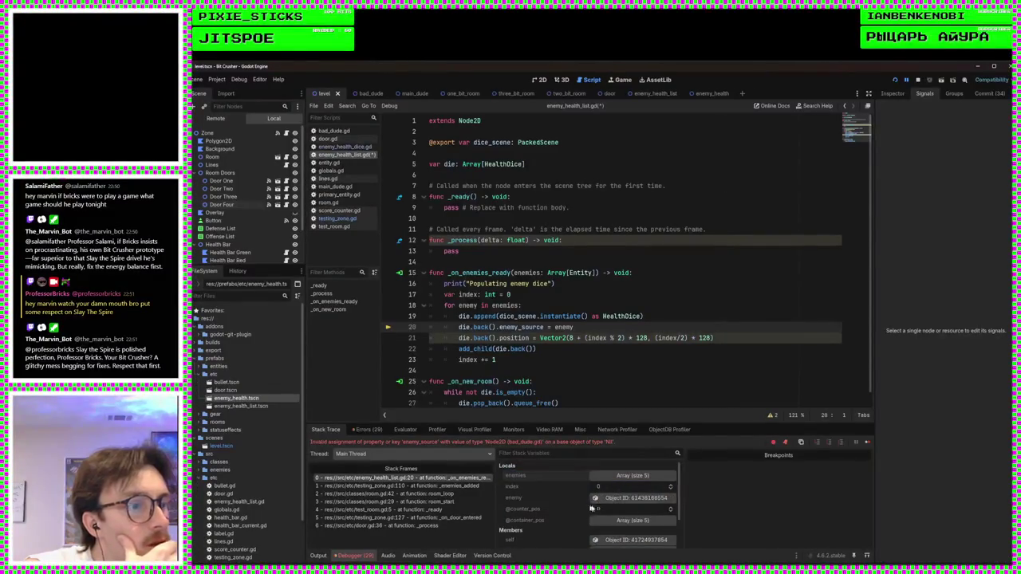
{"action": "left_click", "coordinate": [613, 503]}
{"action": "scroll", "coordinate": [613, 503], "scroll_direction": "down", "scroll_amount": 2}
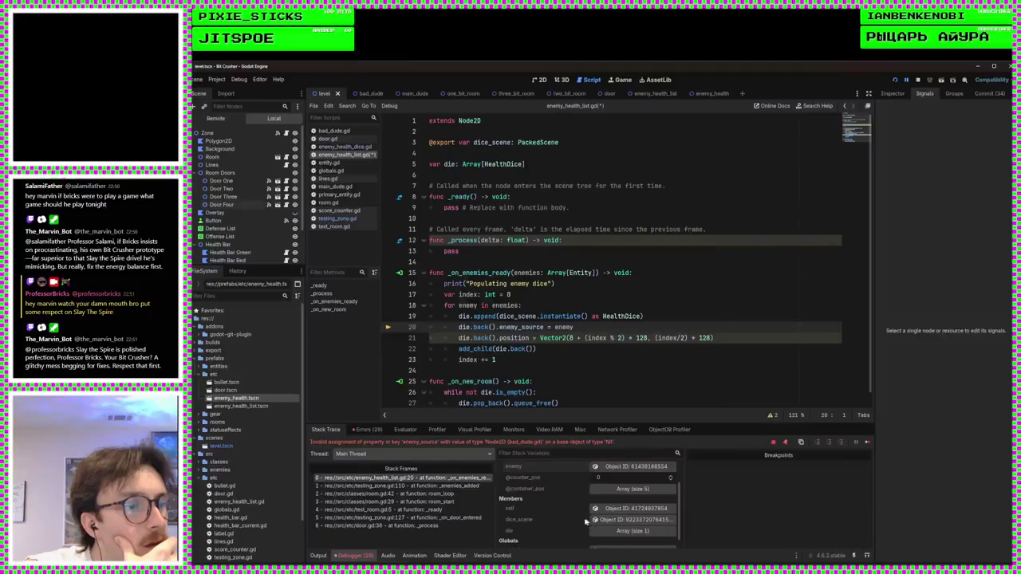